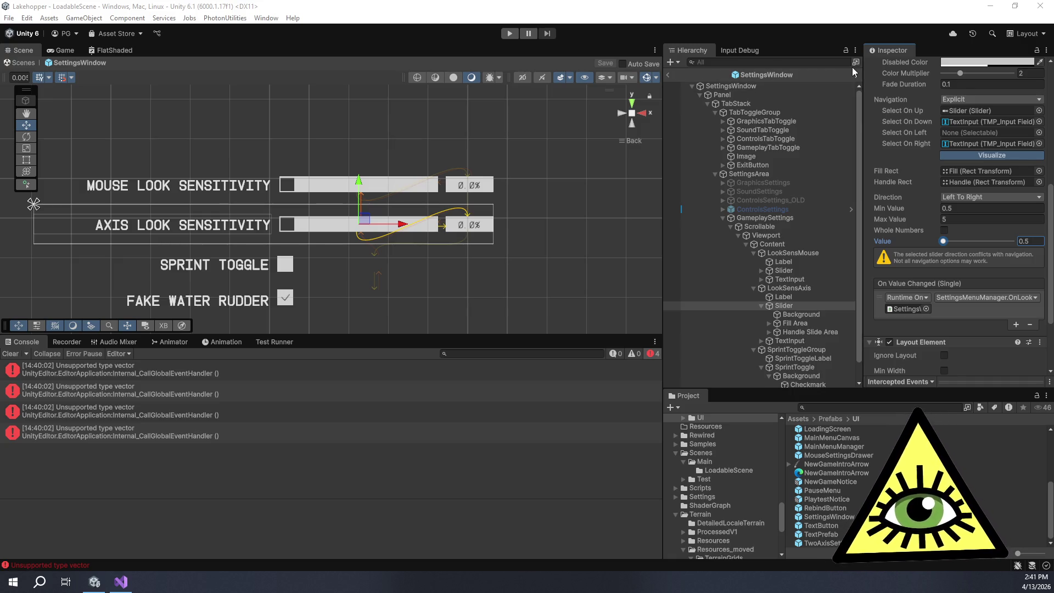
Collapse the LookSensAxis Slider and SprintToggle rows, then select LookSensMouse's TextInput
left_click(862, 34)
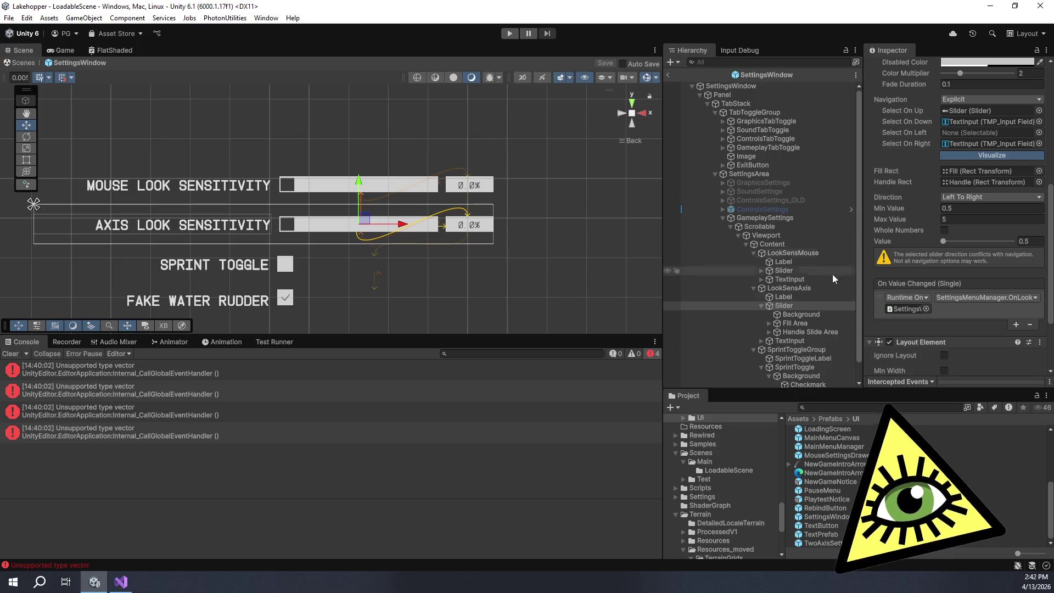
left_click(768, 306)
left_click(761, 306)
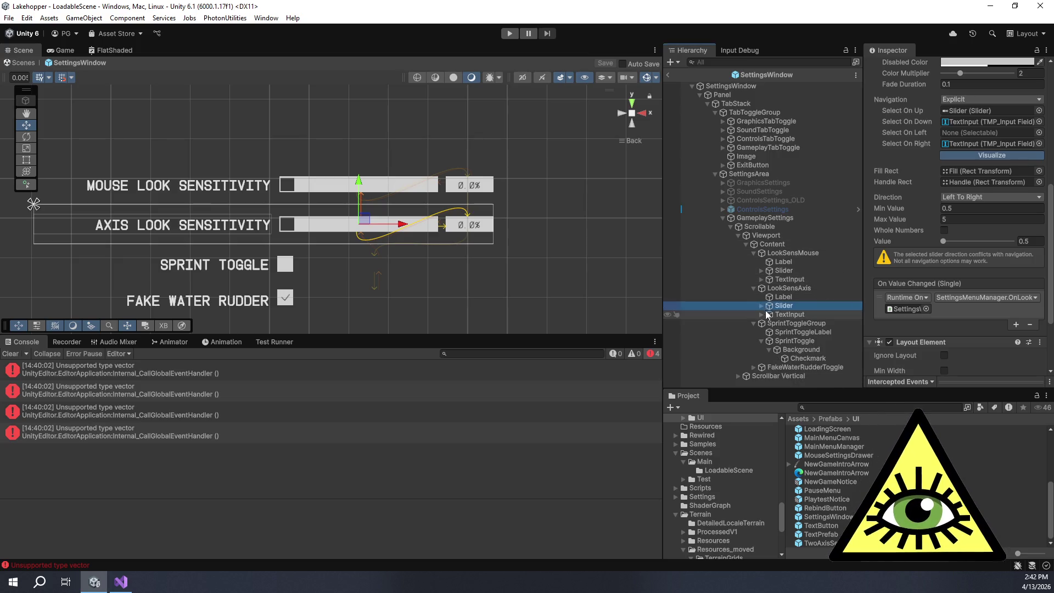
left_click(763, 340)
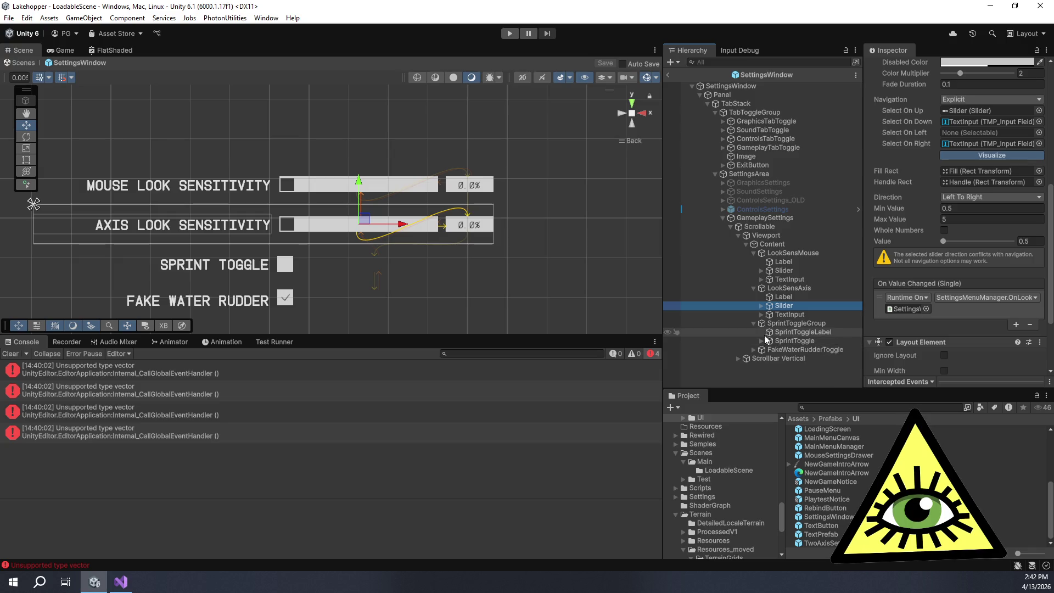
left_click(776, 279)
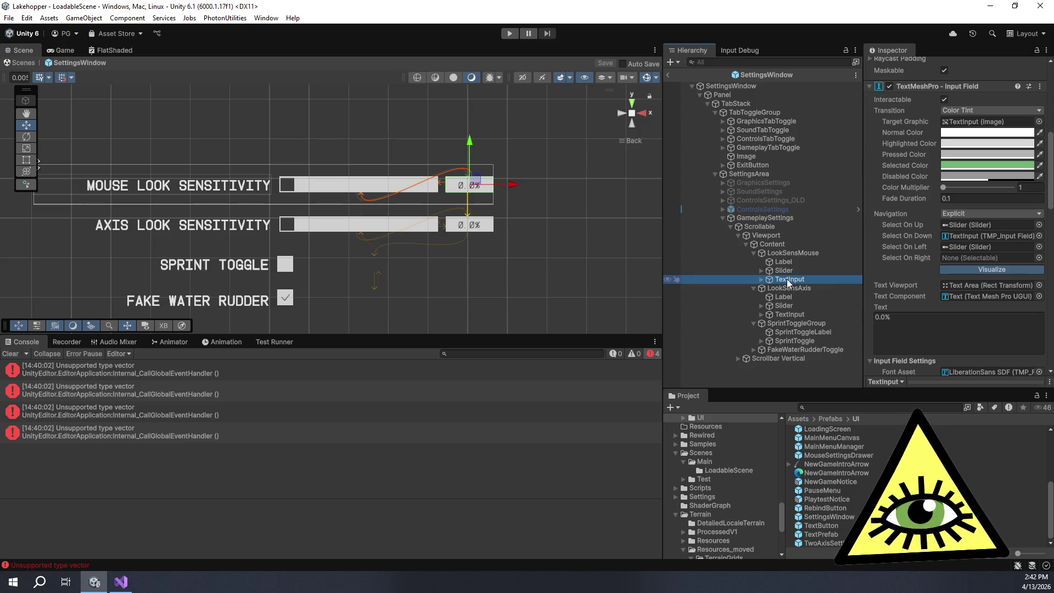
Delete the TextInput objects under both LookSensMouse and LookSensAxis
key("Delete")
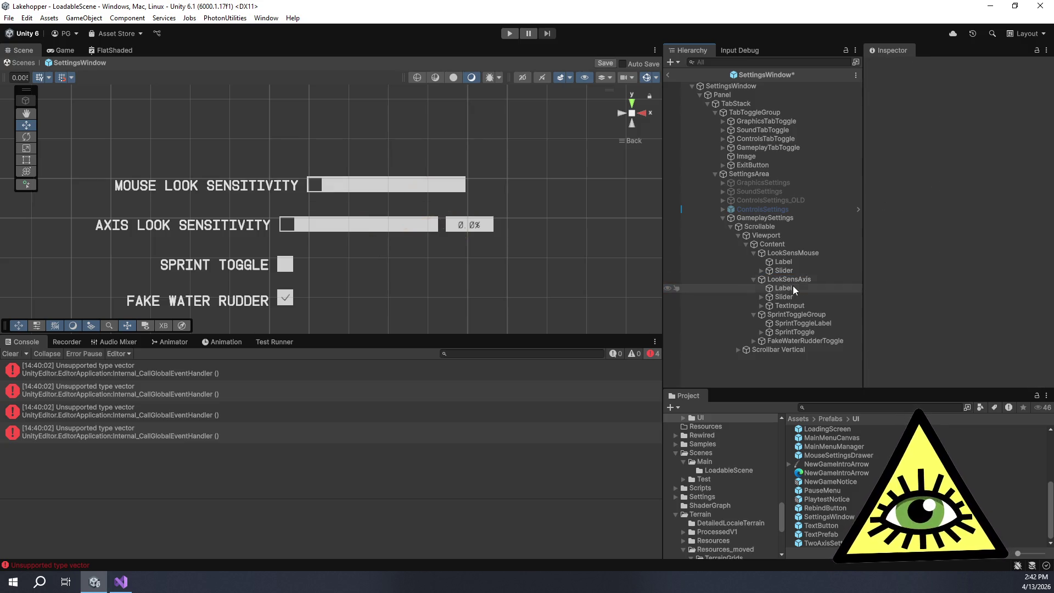
left_click(802, 305)
key("Delete")
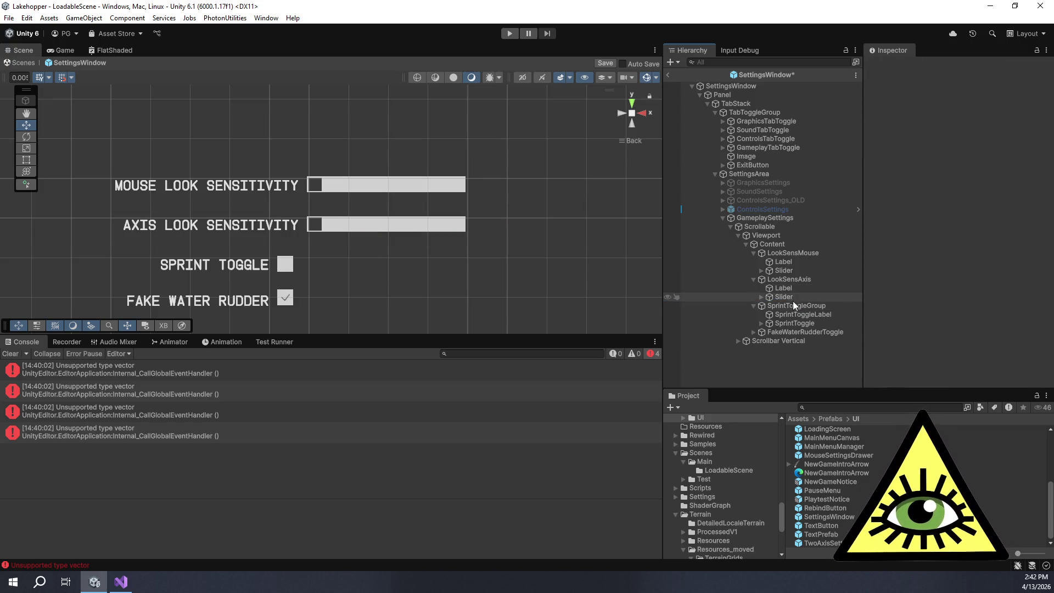
scroll(444, 256, "down", 5)
scroll(454, 258, "up", 2)
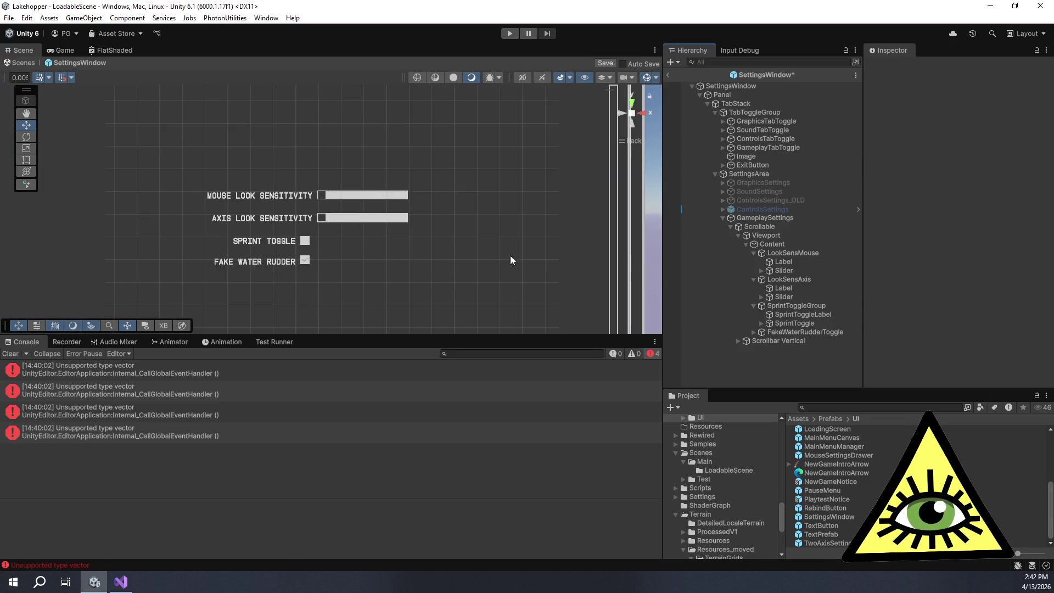
Inspect the SprintToggleGroup and FakeWaterRudderToggle rows, then select the LookSensAxis row
left_click(782, 305)
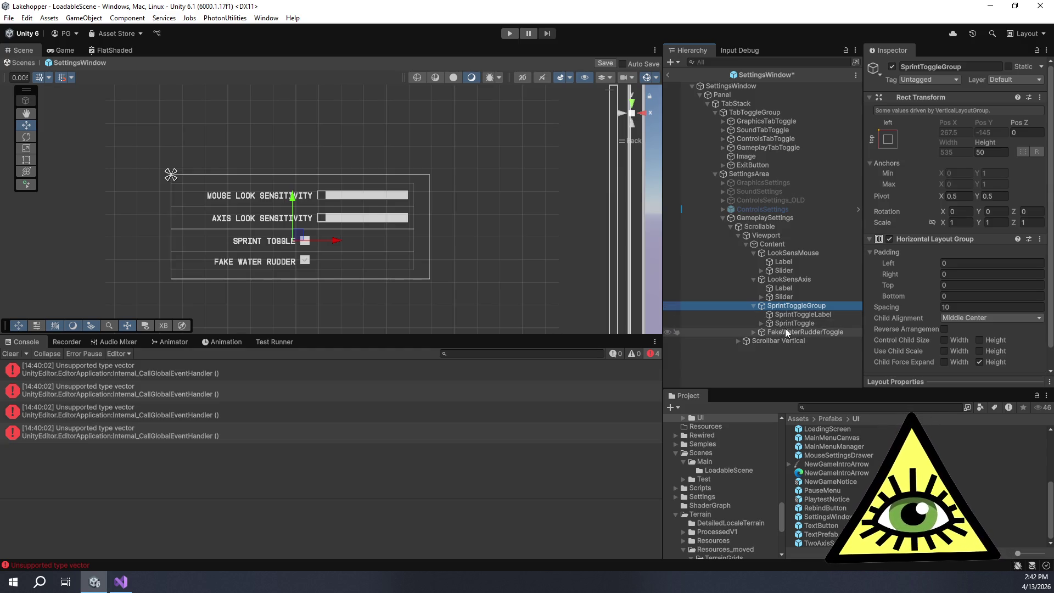
left_click(785, 332)
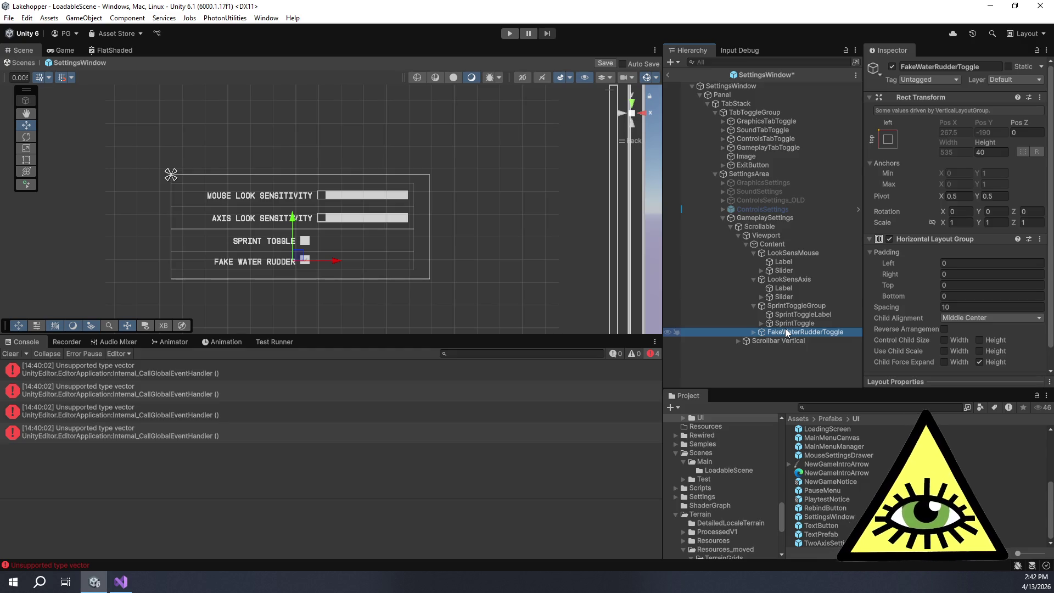
left_click_drag(469, 185, 546, 177)
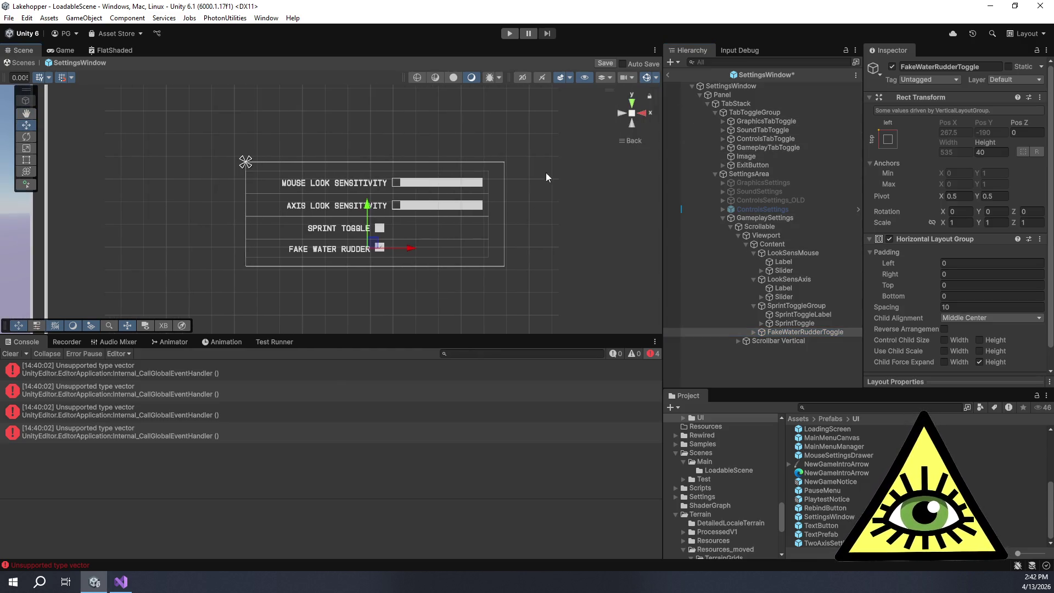
left_click(754, 332)
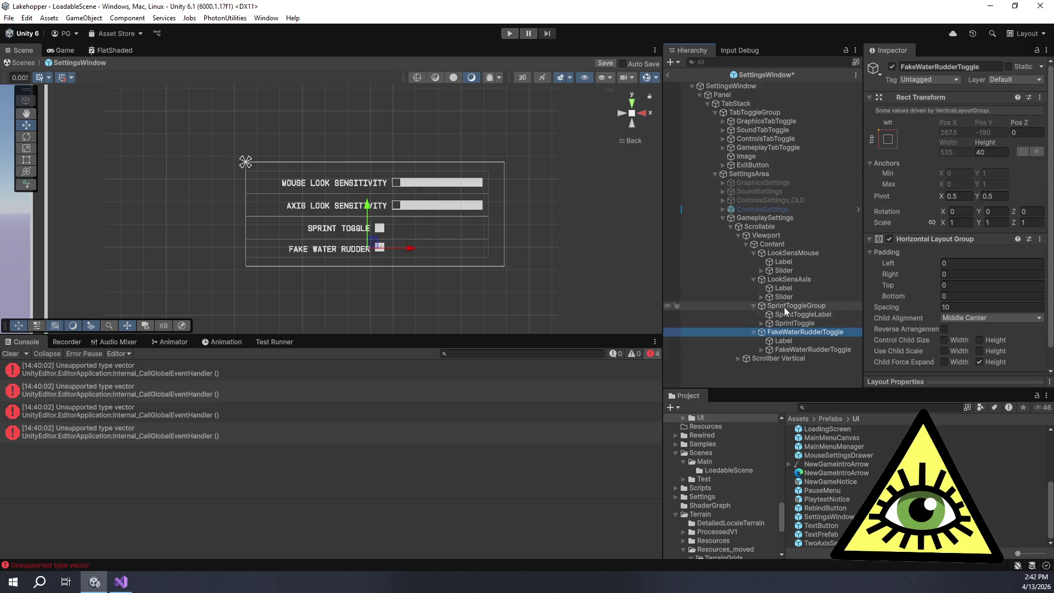
left_click(785, 306)
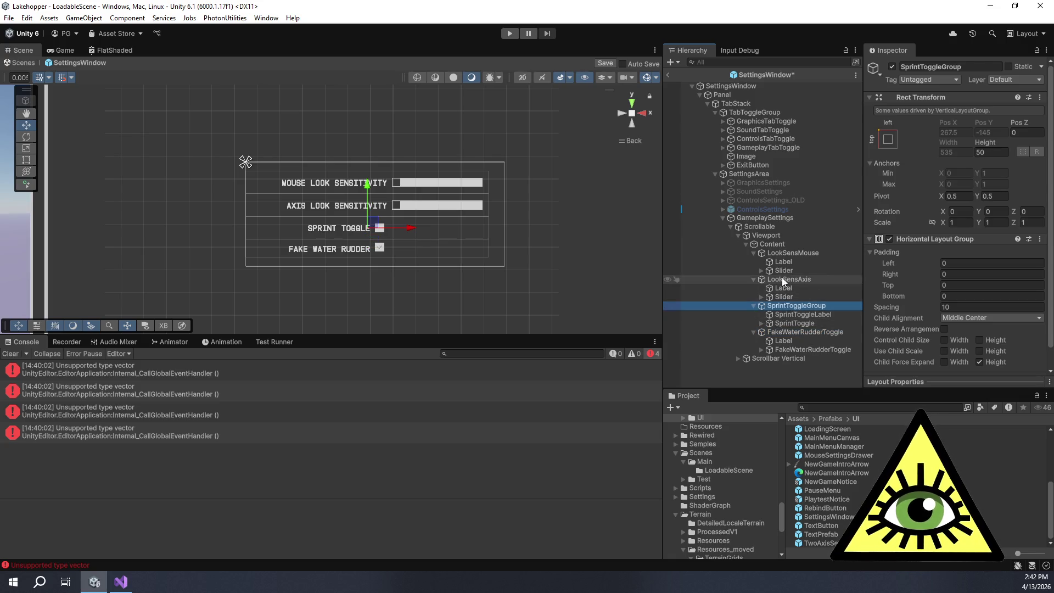
left_click(783, 280)
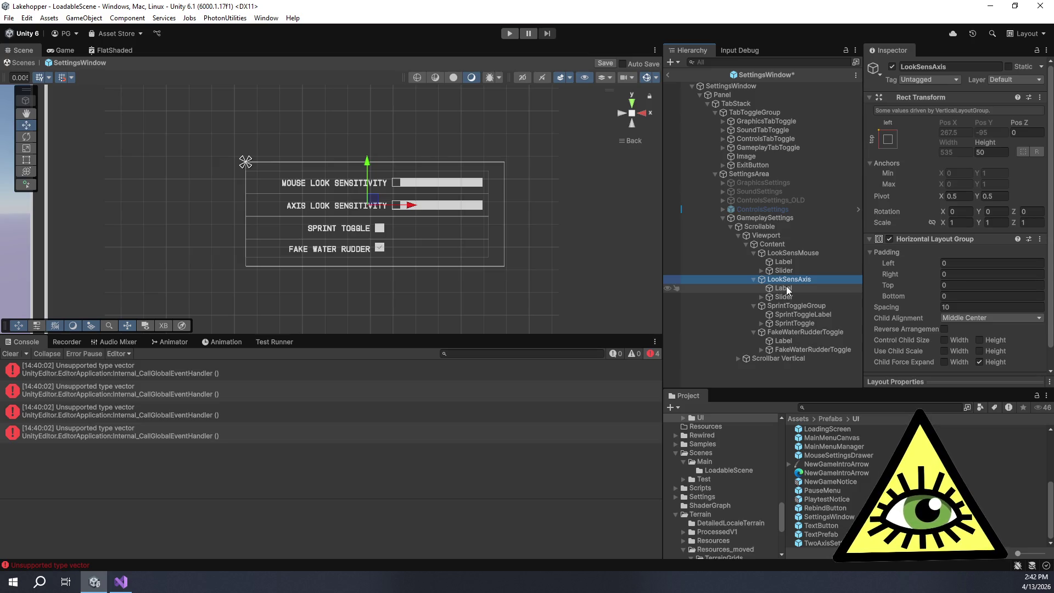
Try a width of 250 on the Axis Look Sensitivity label, then undo back to 300
left_click(785, 288)
left_click(963, 154)
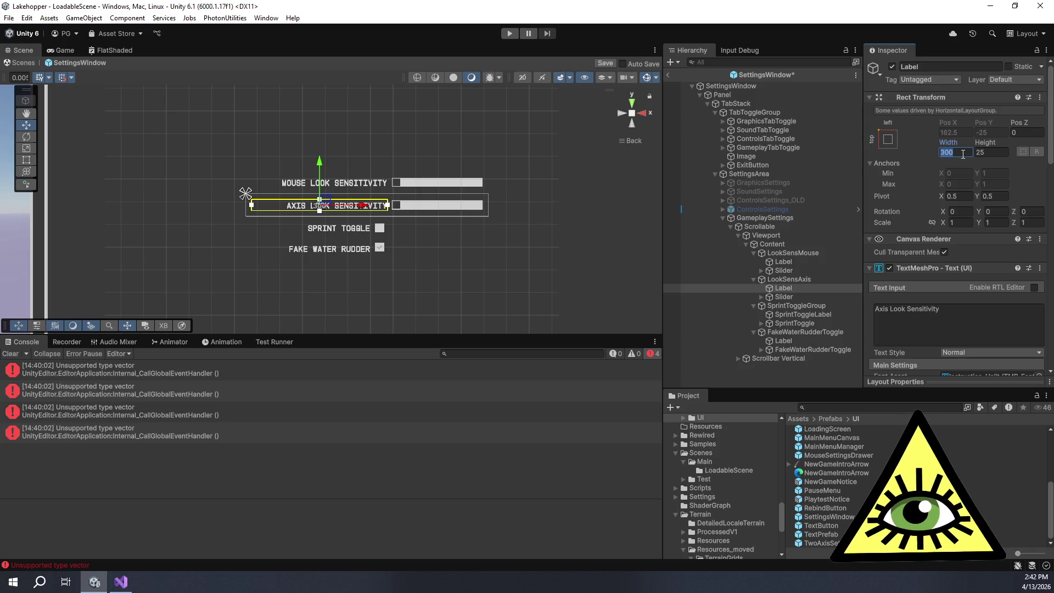
type("250")
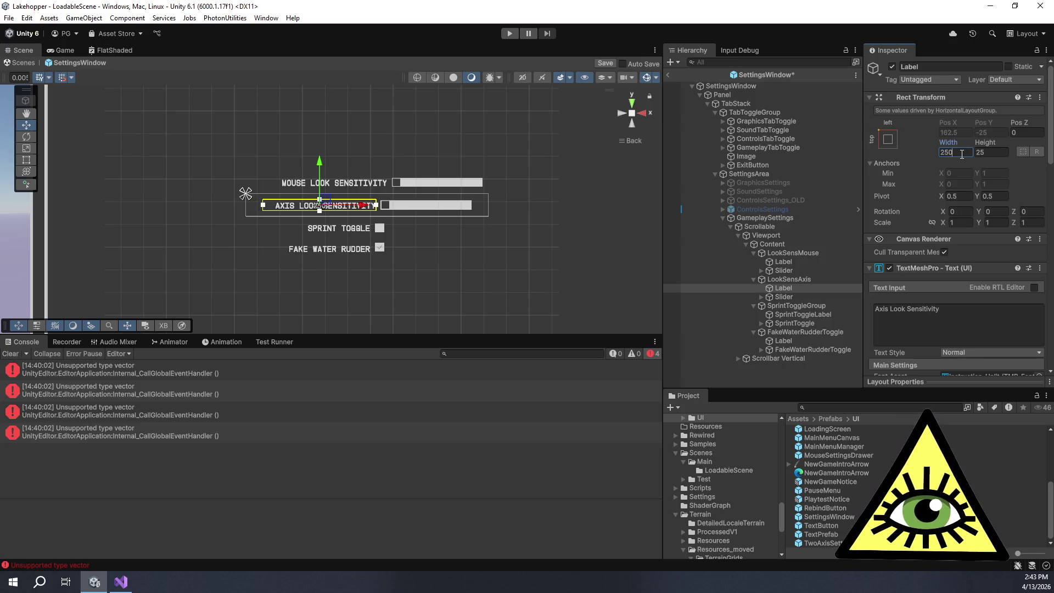
key("ctrl+z")
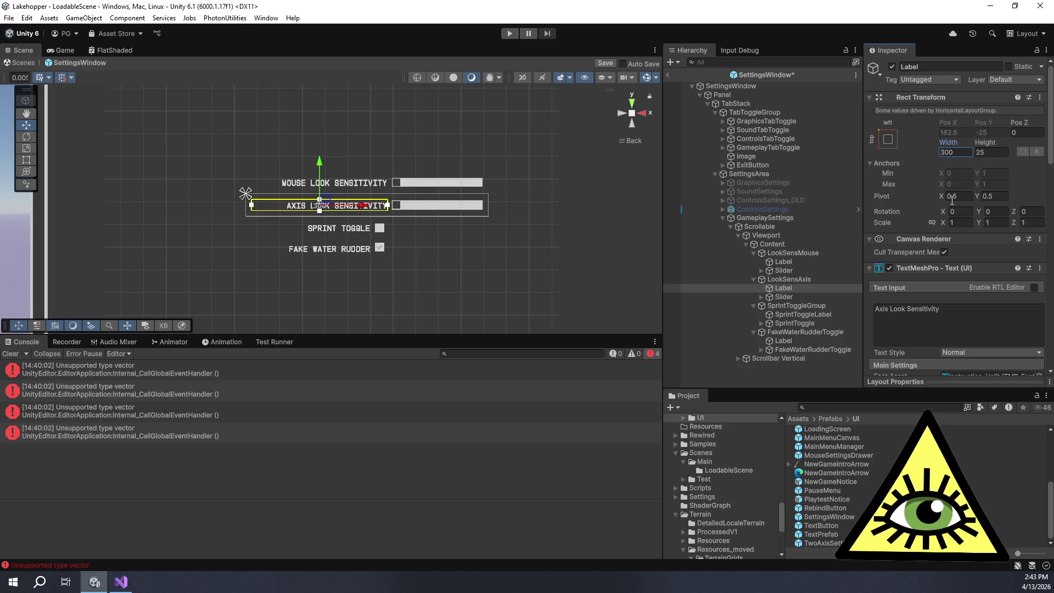
Set the Sprint Toggle and Fake Water Rudder labels' Rect Transform width to 350
left_click(793, 317)
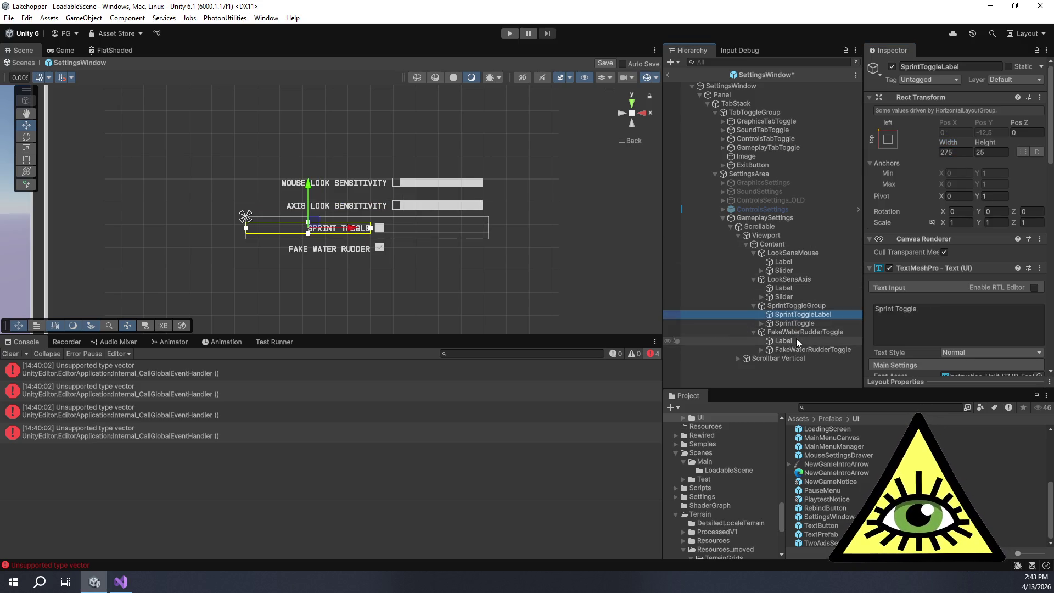
left_click(797, 340, "ctrl")
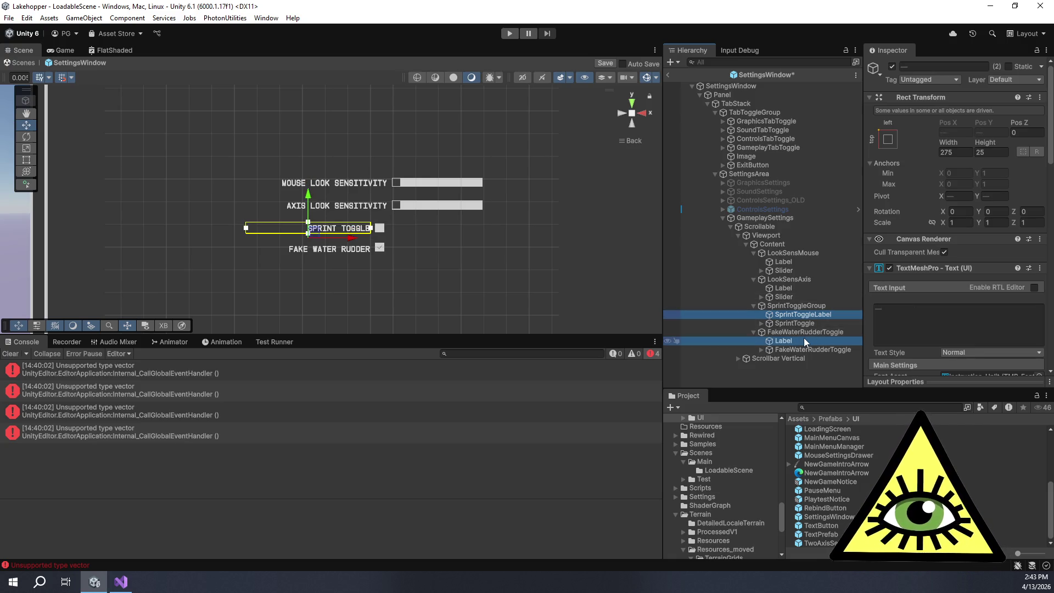
left_click(957, 153)
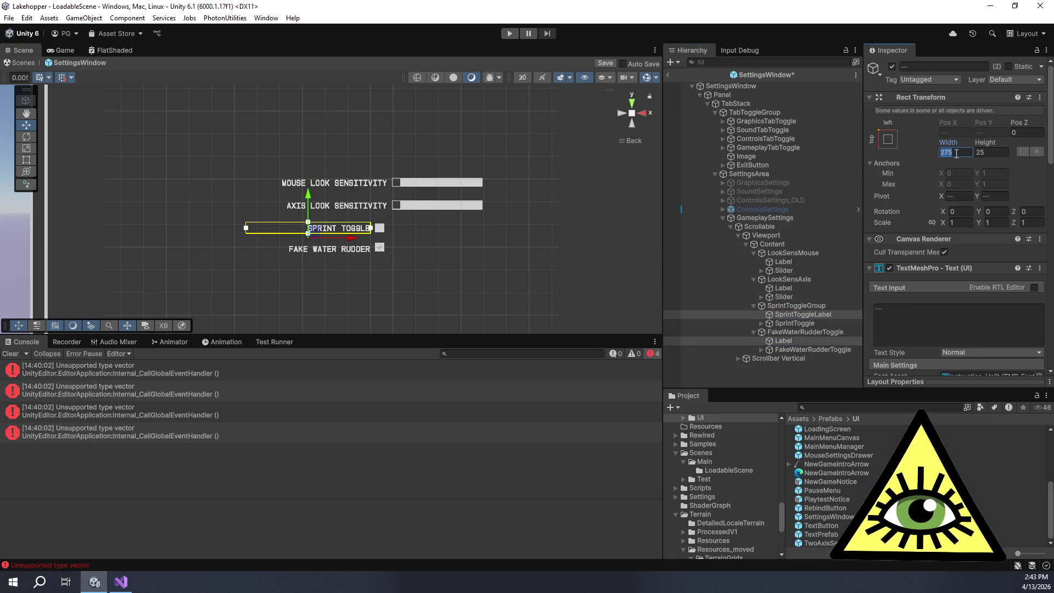
type("300")
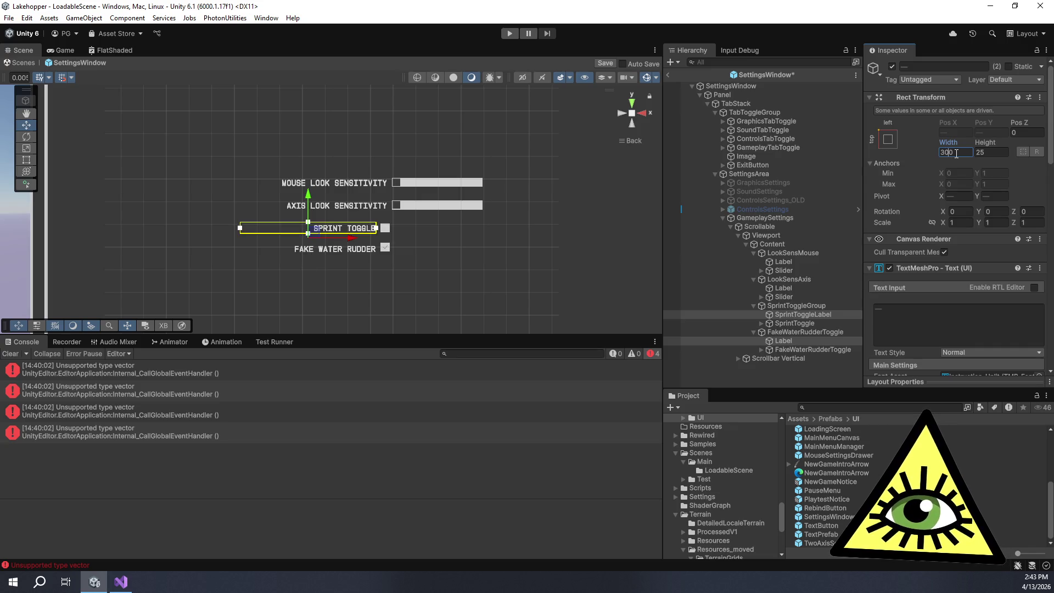
key("BackSpace")
key("BackSpace")
type("50")
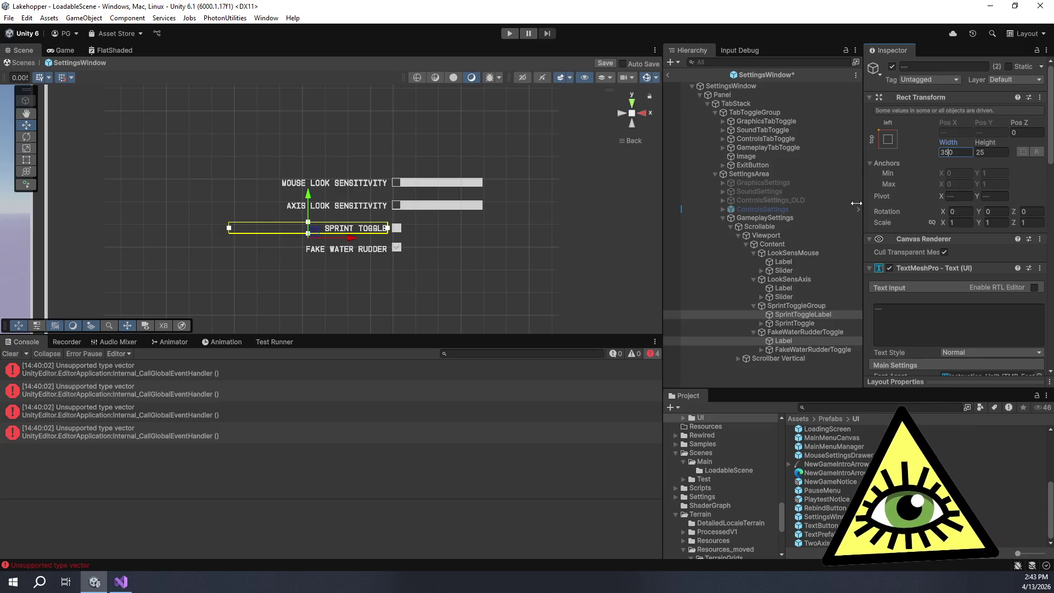
left_click(642, 236)
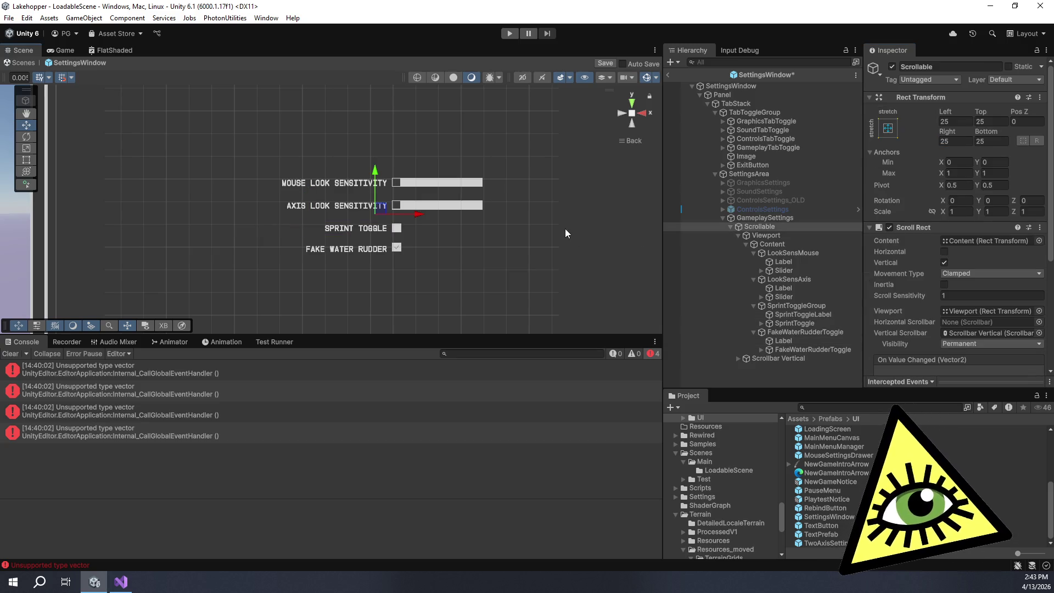
Set Scrollable's vertical scrollbar visibility to Auto Hide, save the SettingsWindow prefab and clear the Console
left_click(18, 253)
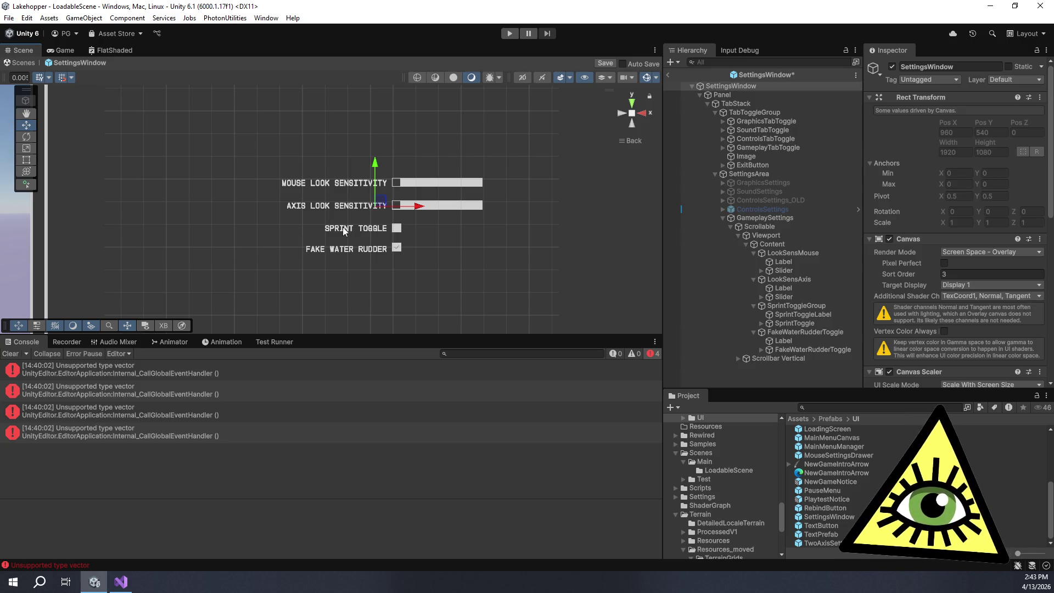
scroll(455, 229, "down", 4)
scroll(469, 225, "up", 1)
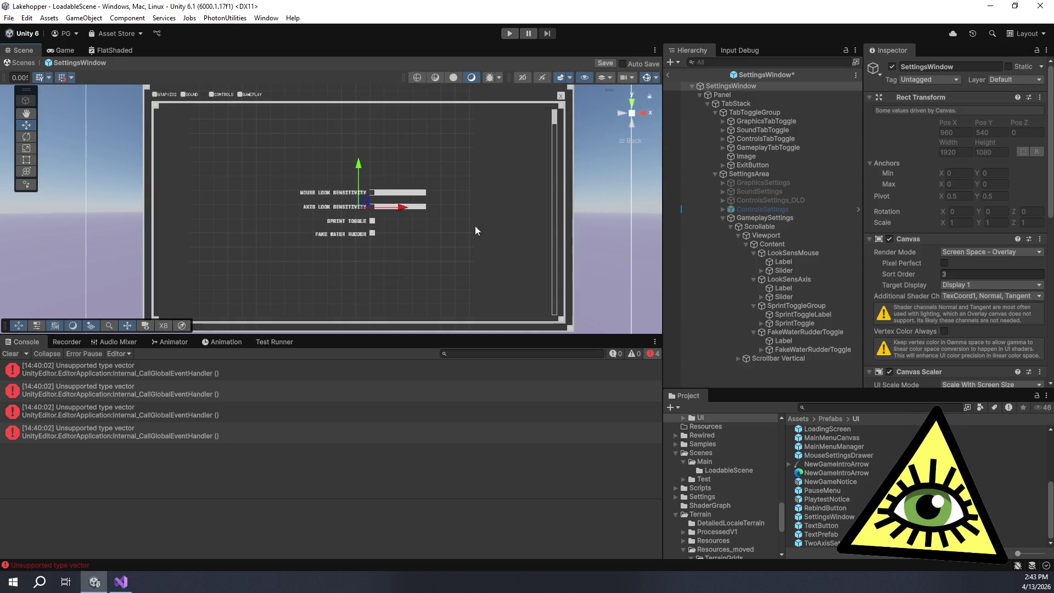
left_click(783, 229)
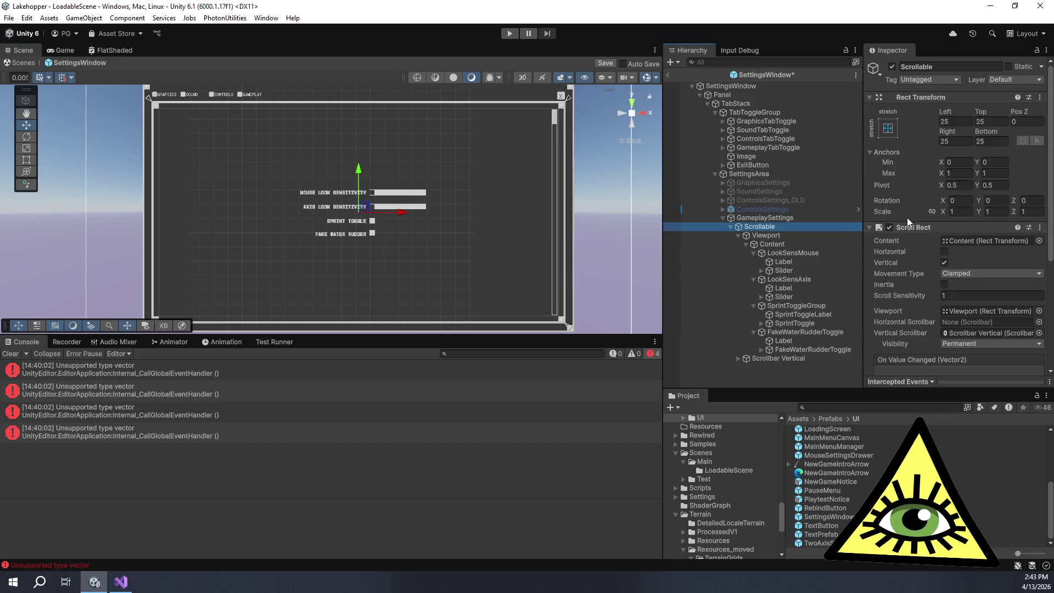
scroll(908, 216, "down", 3)
left_click(955, 255)
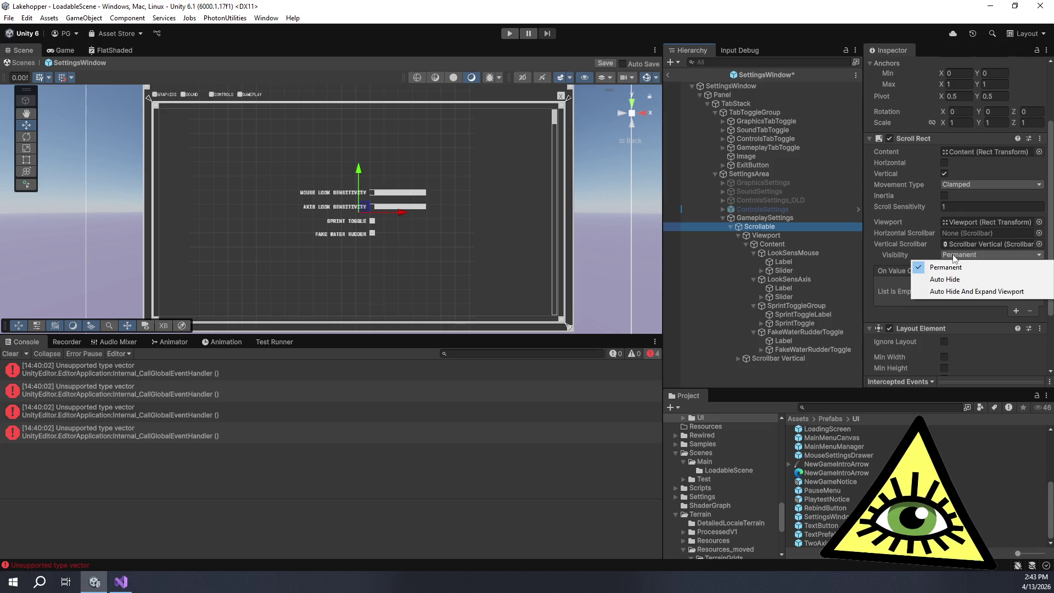
left_click(963, 284)
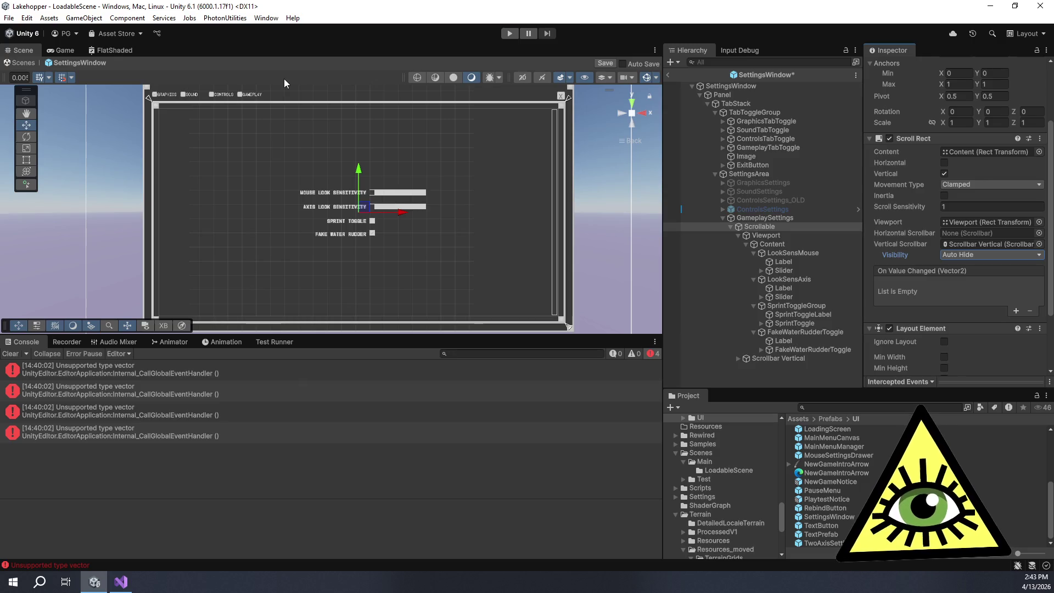
left_click(601, 63)
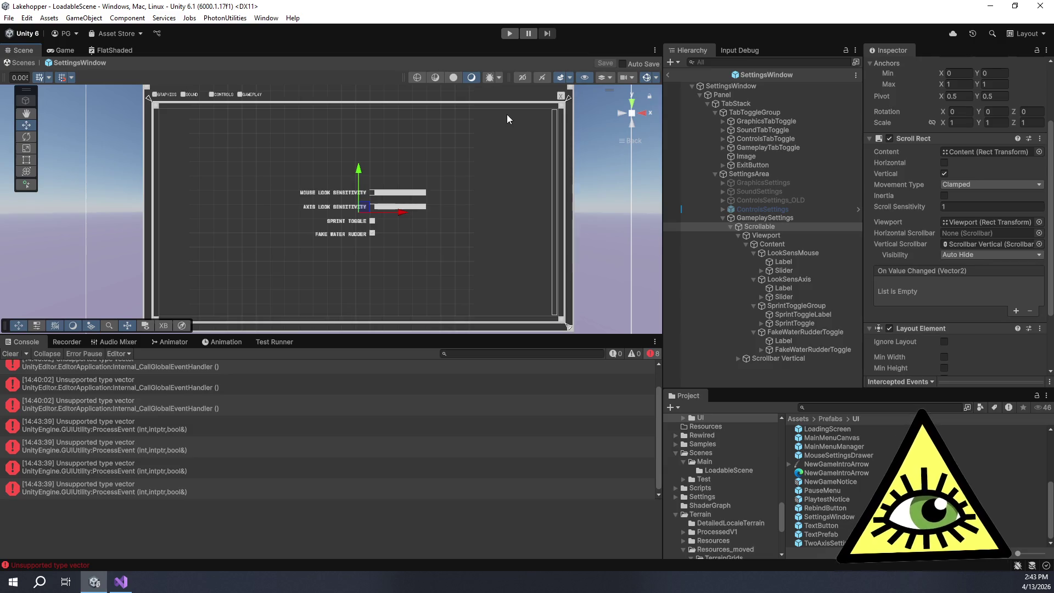
left_click(11, 354)
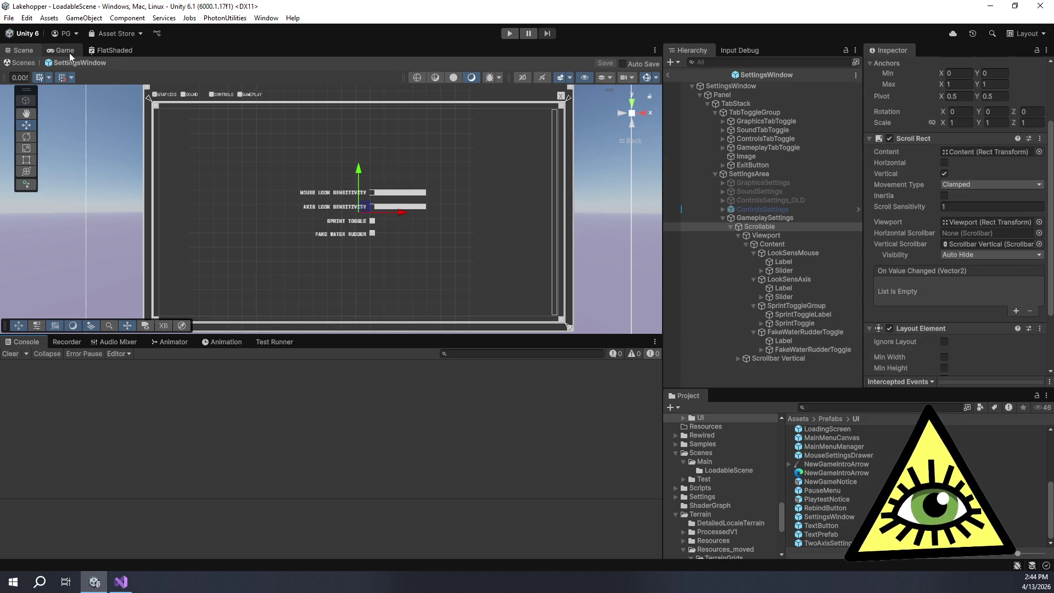
Enlarge the Game view, play-test and inspect the live SettingsWindow, then stop play mode
left_click(69, 52)
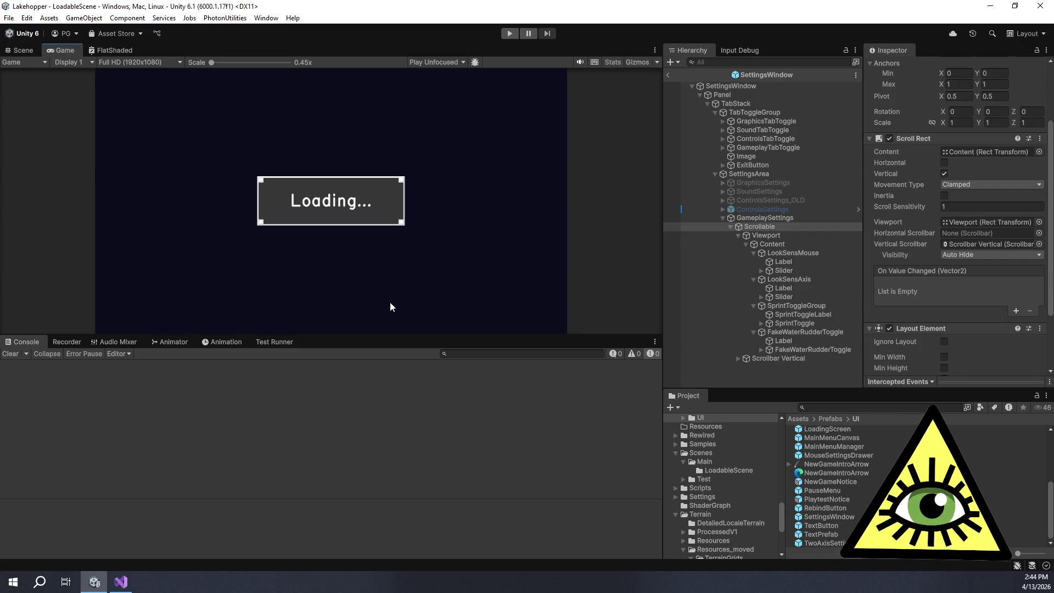
left_click_drag(390, 337, 390, 447)
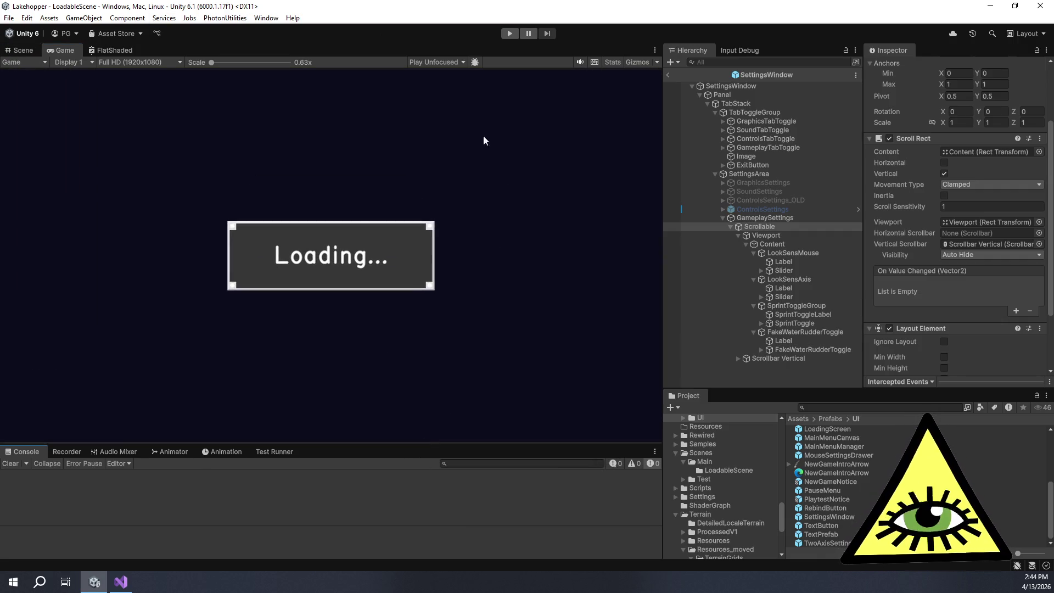
left_click(511, 33)
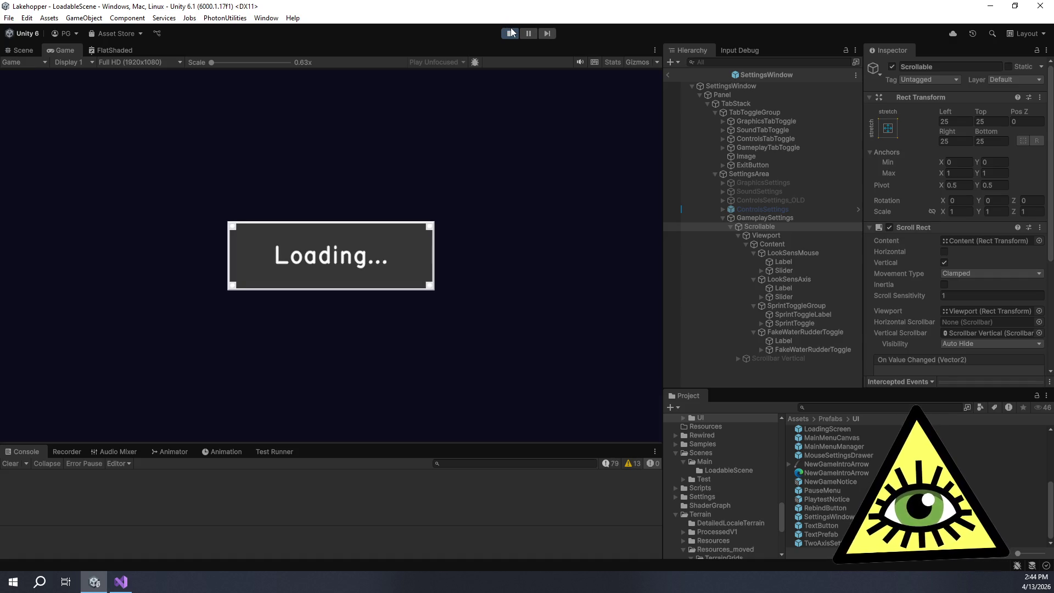
left_click(668, 76)
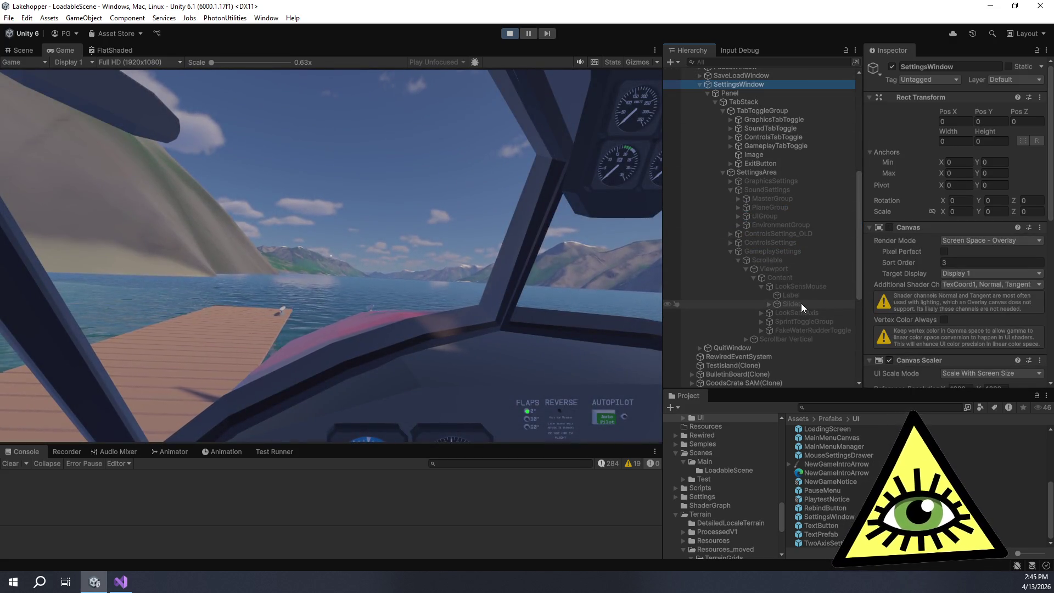
left_click(514, 37)
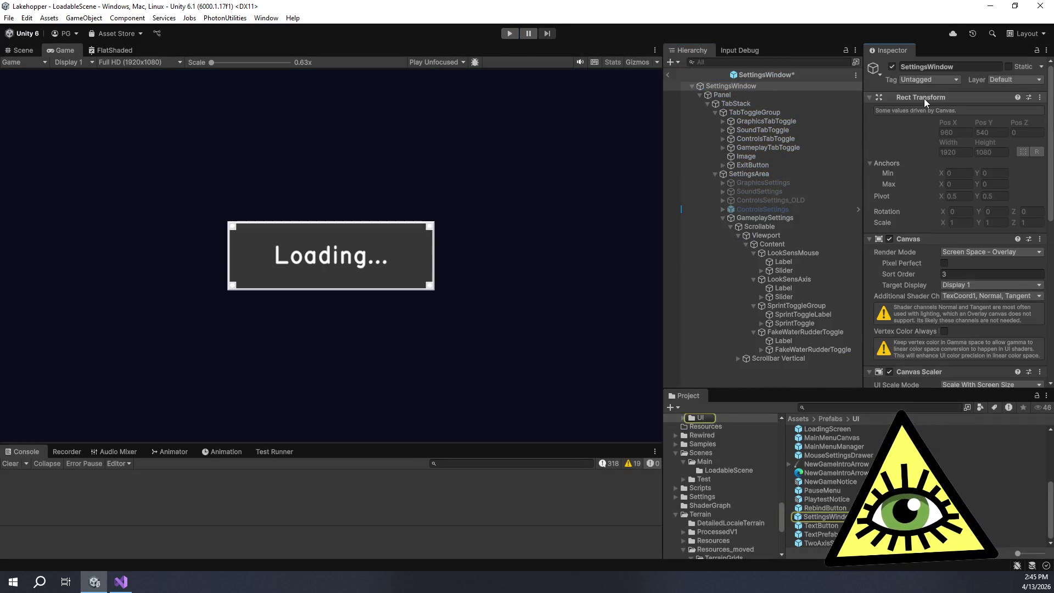
left_click(22, 50)
Link the mouse slider's Select On Down to the axis slider and the axis slider's Select On Up back
scroll(437, 278, "up", 5)
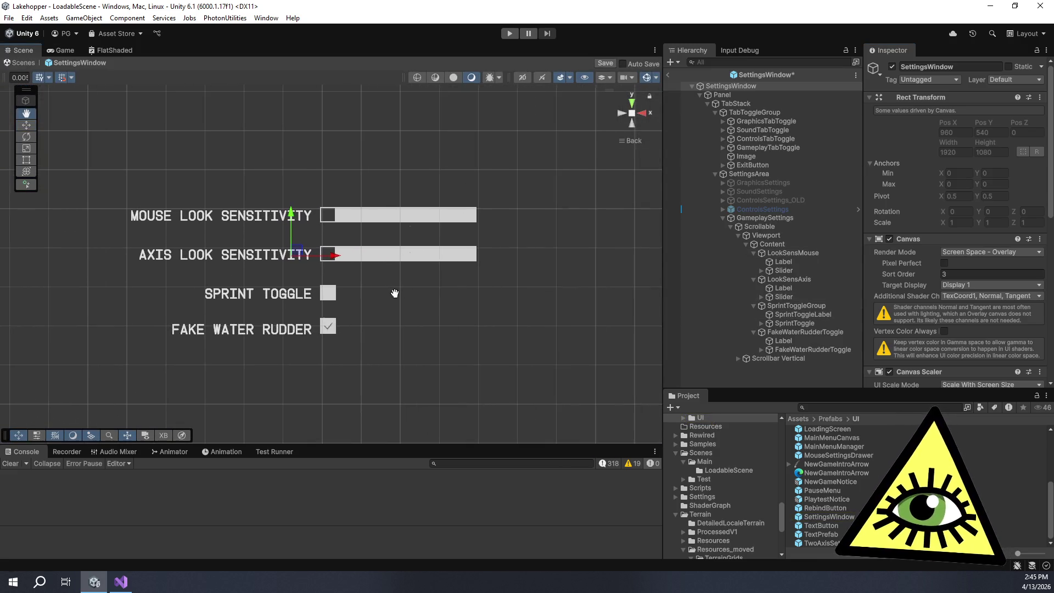
left_click(793, 272)
scroll(910, 240, "down", 8)
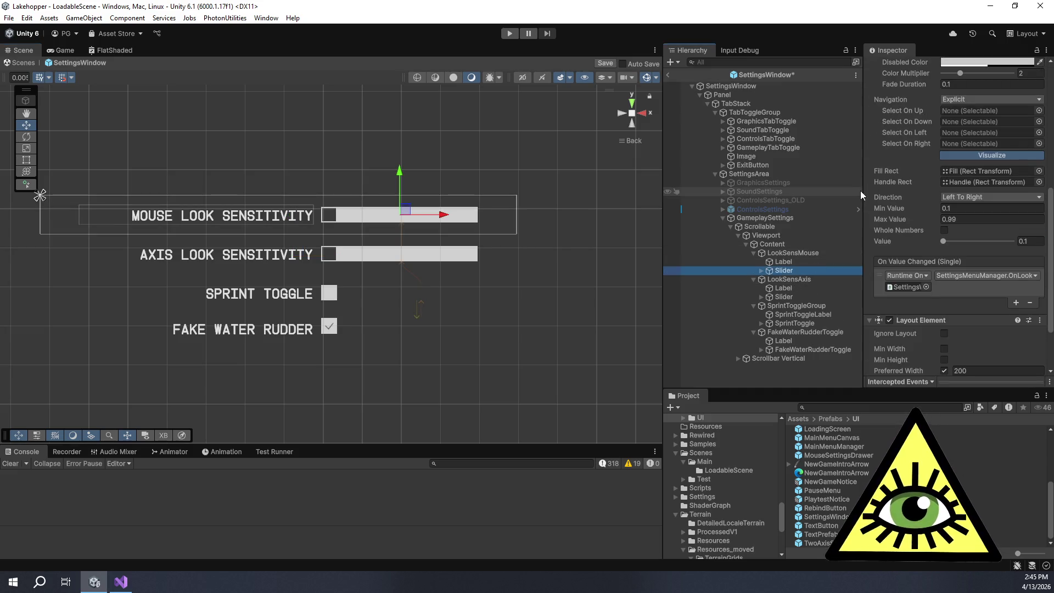
scroll(605, 230, "down", 5)
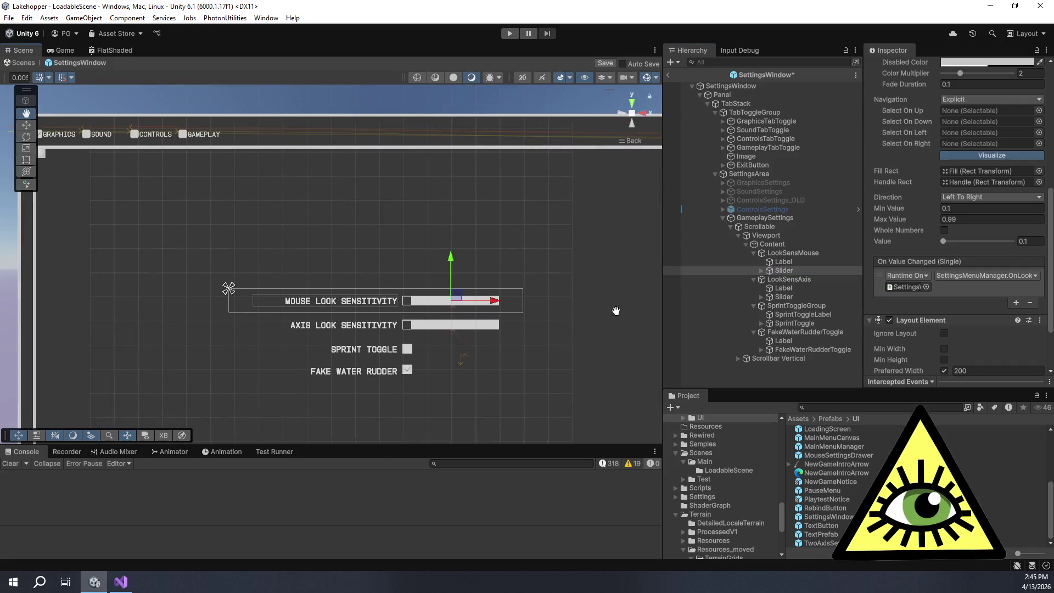
left_click_drag(616, 311, 570, 298)
mouse_move(791, 298)
left_mouse_down()
mouse_move(900, 220)
mouse_move(974, 146)
mouse_move(977, 124)
left_mouse_up()
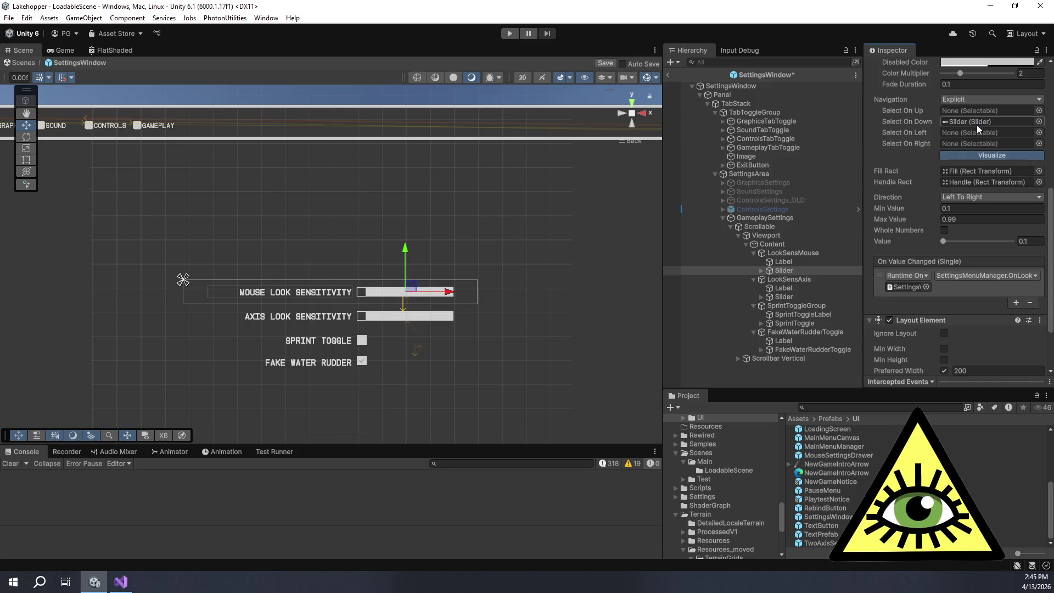
mouse_move(796, 298)
left_mouse_down()
mouse_move(791, 268)
mouse_move(819, 253)
mouse_move(788, 276)
mouse_move(785, 305)
mouse_move(807, 313)
mouse_move(962, 128)
left_mouse_up()
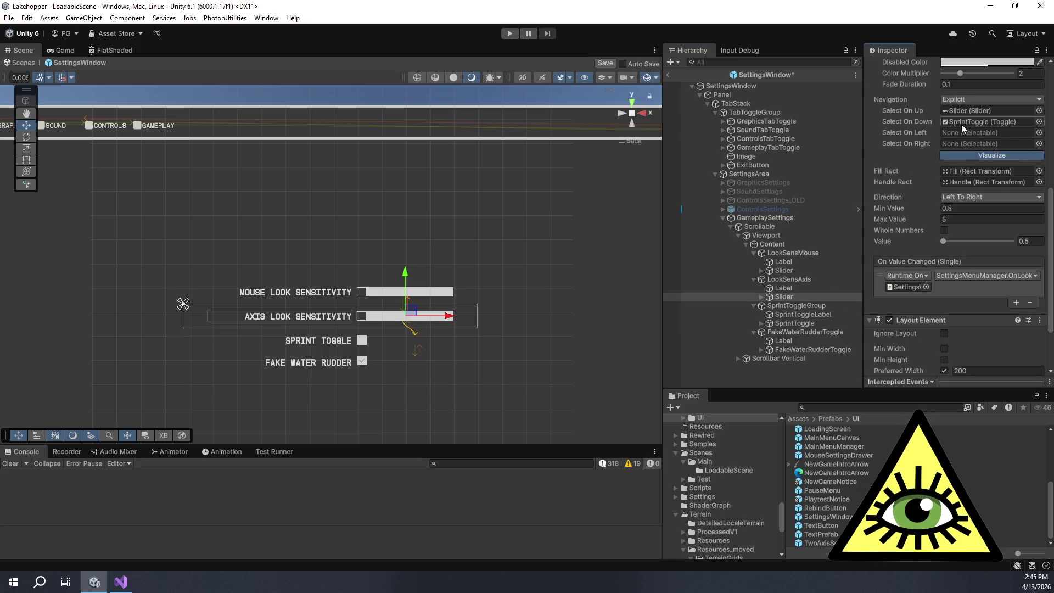
Review the SprintToggle and FakeWaterRudderToggle navigation links, then select the SettingsWindow root
left_click(805, 324)
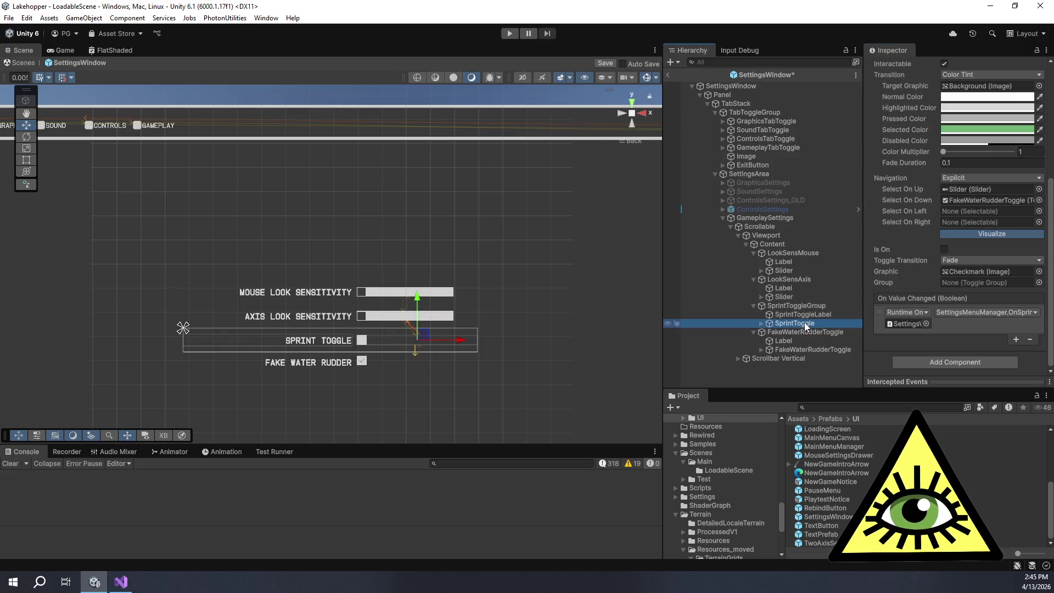
left_click(801, 351)
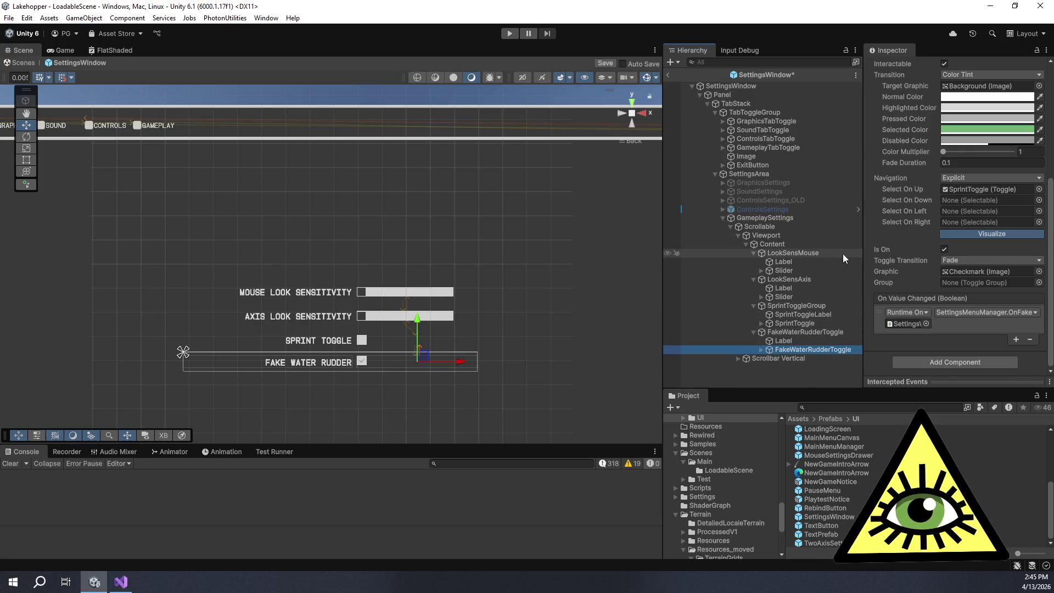
scroll(910, 175, "up", 5)
left_click(757, 87)
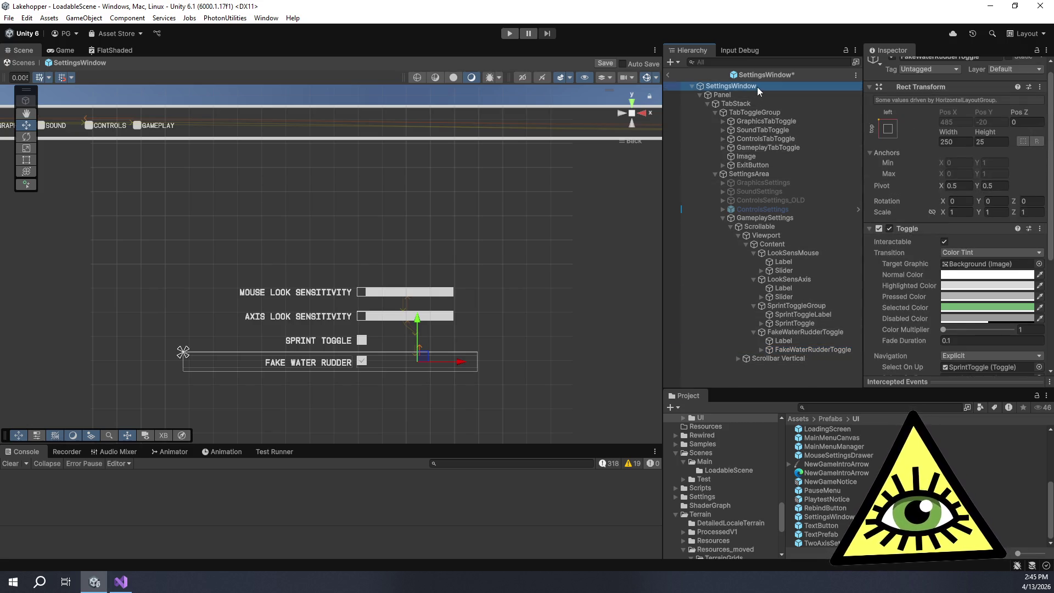
Assign the Slider to Settings Menu Manager's Gameplay Top Selectable field and save the SettingsWindow prefab
scroll(898, 223, "down", 6)
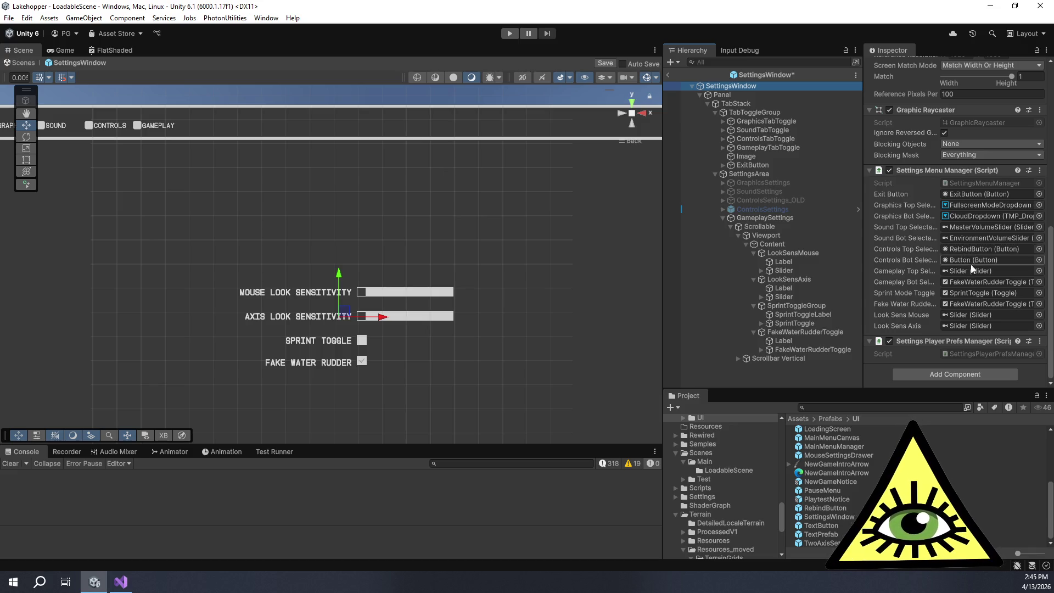
left_click_drag(787, 270, 973, 268)
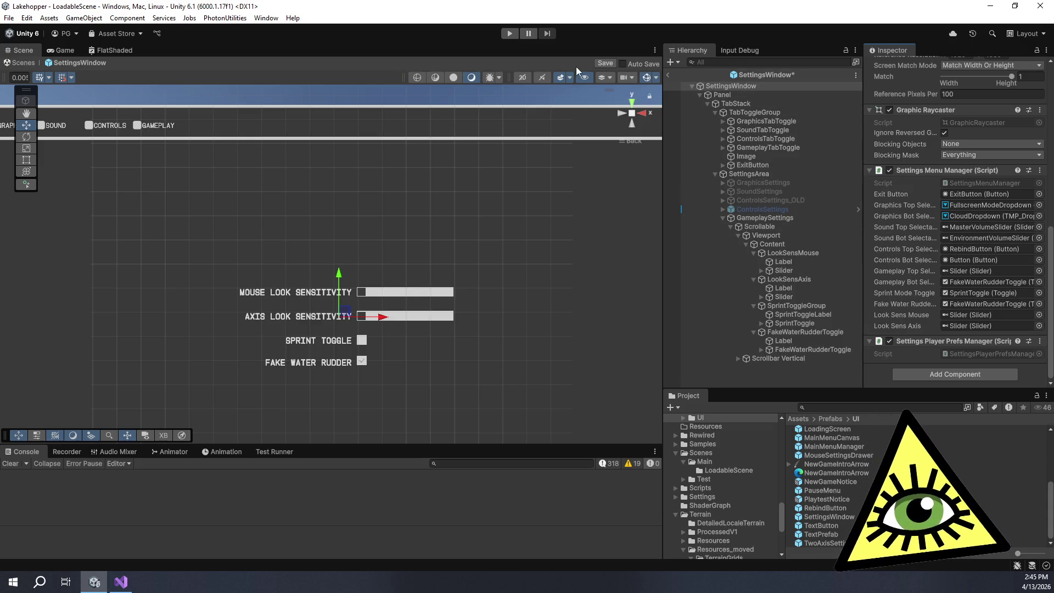
left_click(605, 63)
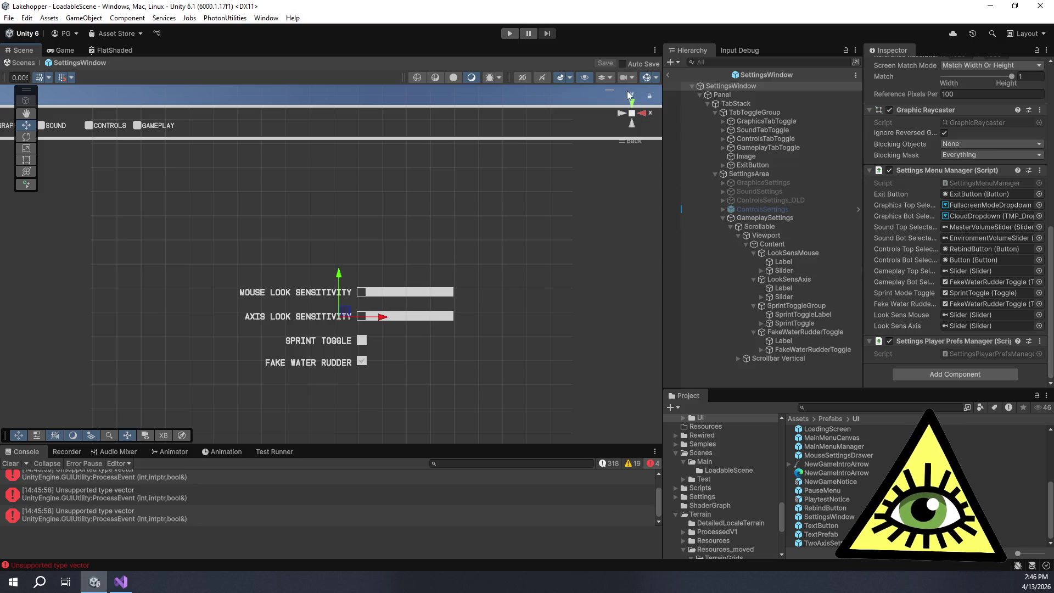
left_click(667, 70)
Exit prefab mode back to LoadableScene and start play mode in the Game view
left_click(667, 71)
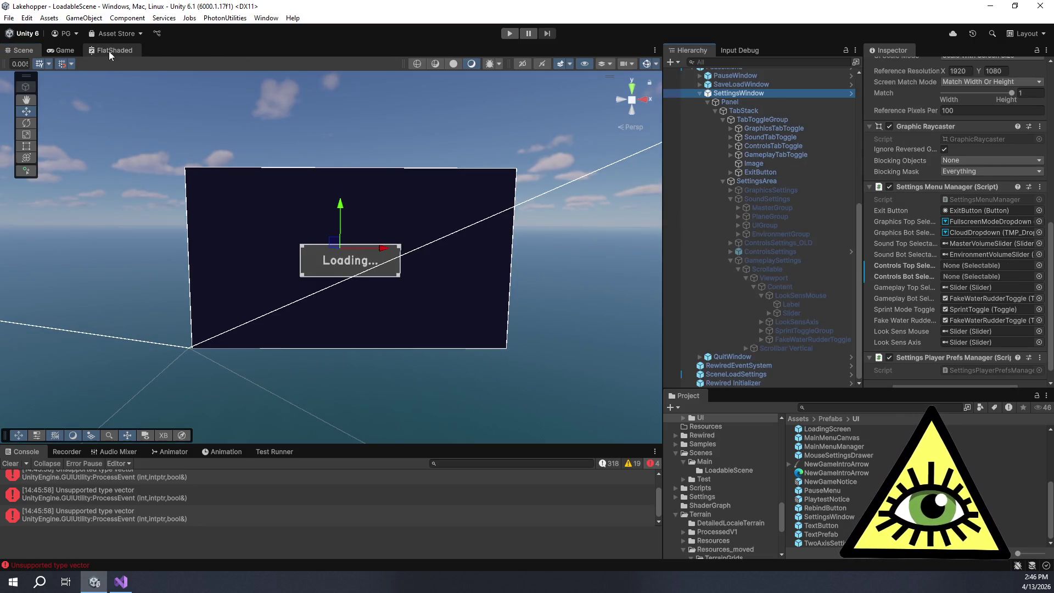
left_click(62, 50)
left_click(504, 33)
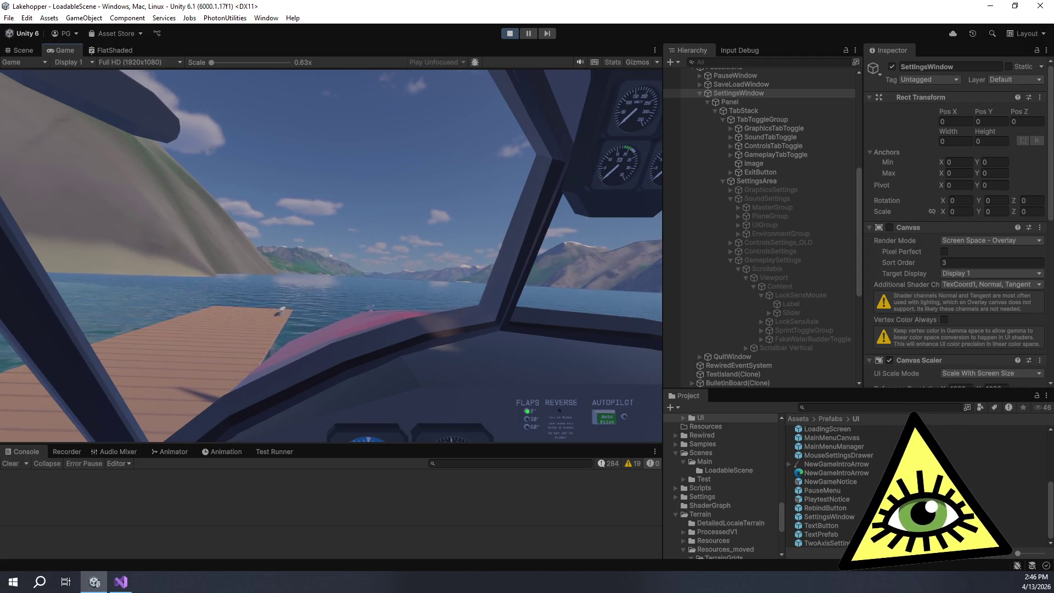
Lower the in-game Mouse Look Sensitivity slider to its minimum and resume flying
key("Escape")
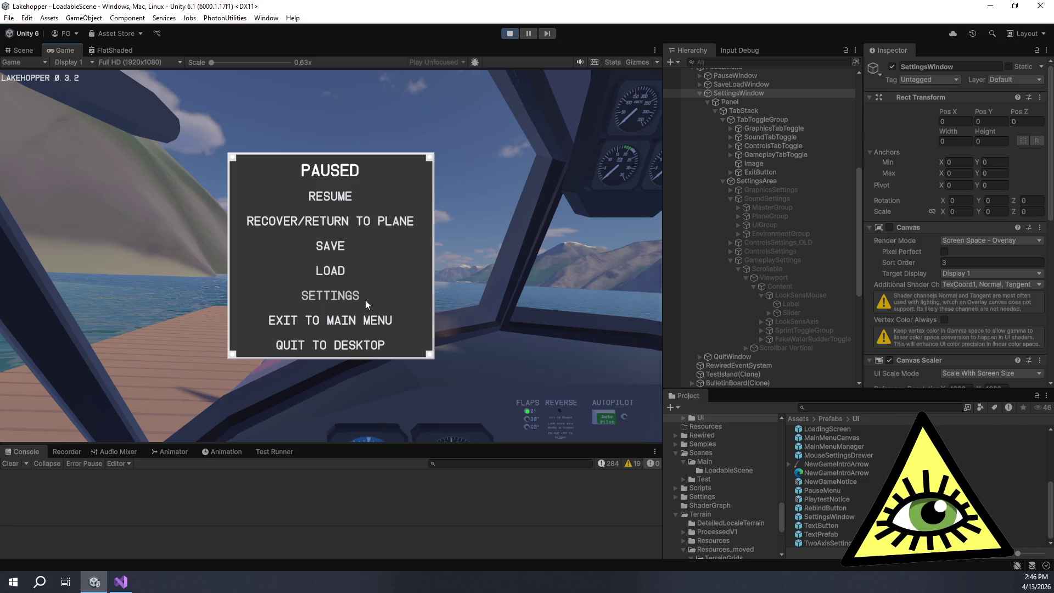
left_click(352, 299)
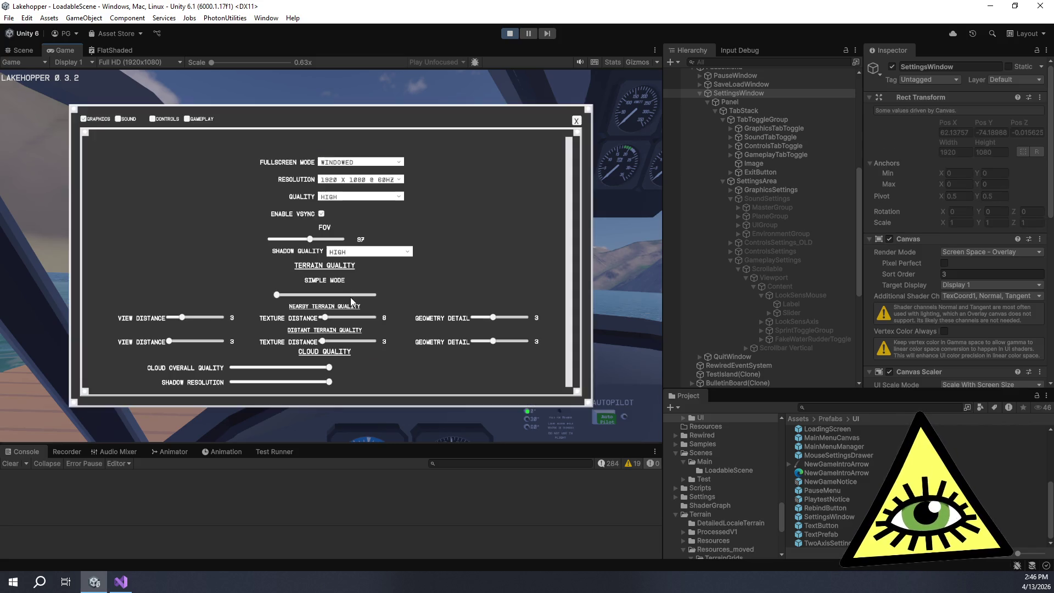
left_click(203, 119)
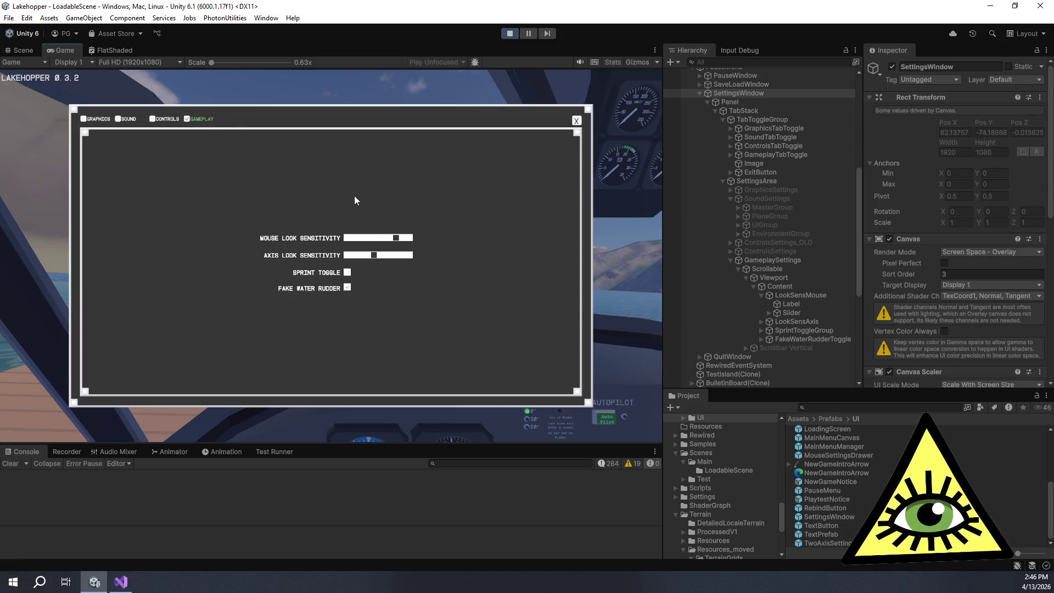
mouse_move(397, 239)
left_mouse_down()
mouse_move(337, 244)
mouse_move(409, 238)
mouse_move(307, 239)
mouse_move(479, 223)
mouse_move(286, 234)
left_mouse_up()
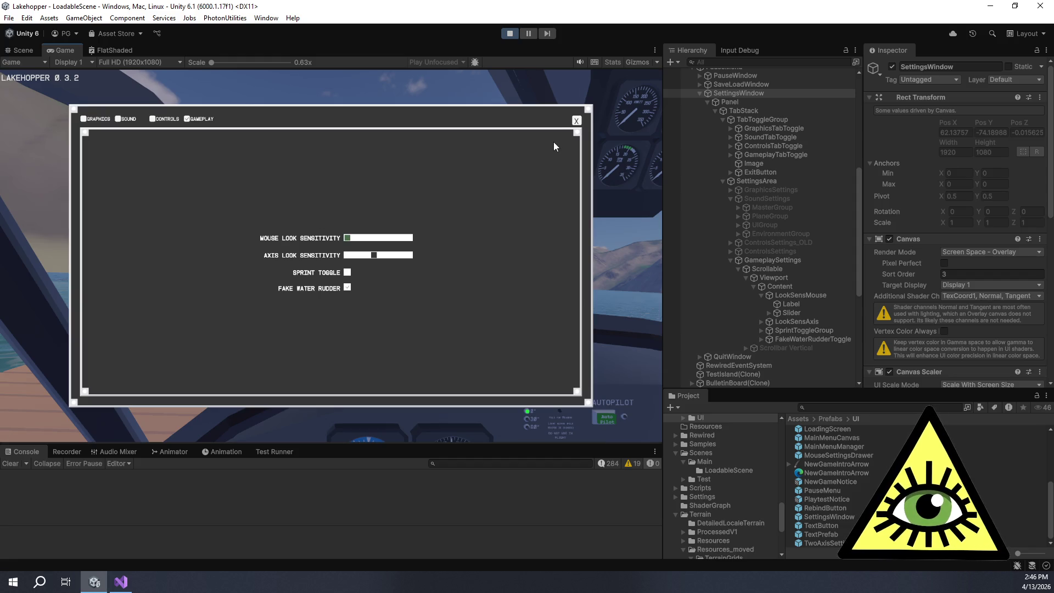
left_click(575, 121)
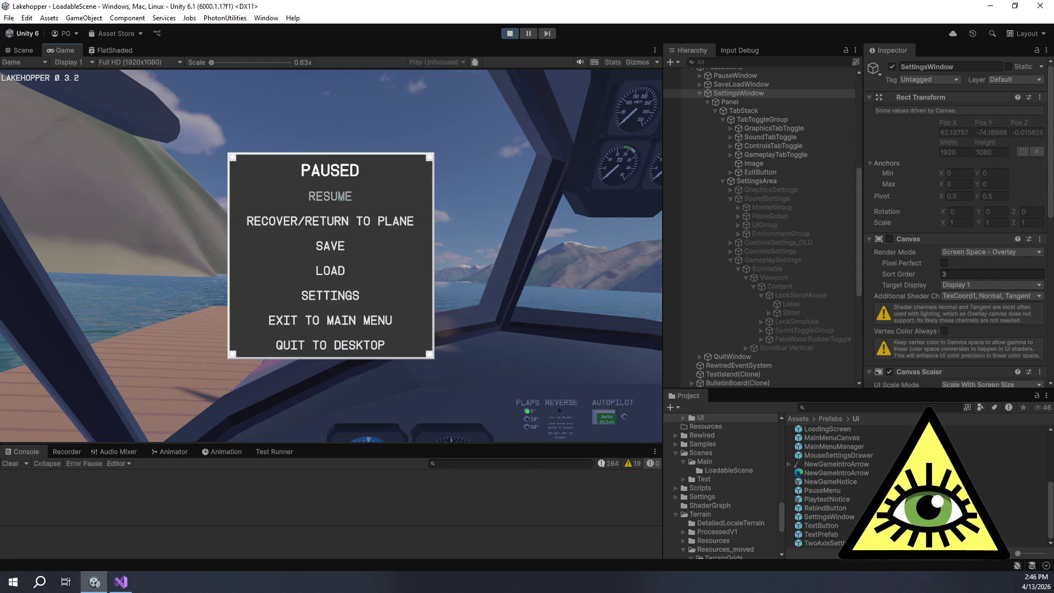
left_click(330, 196)
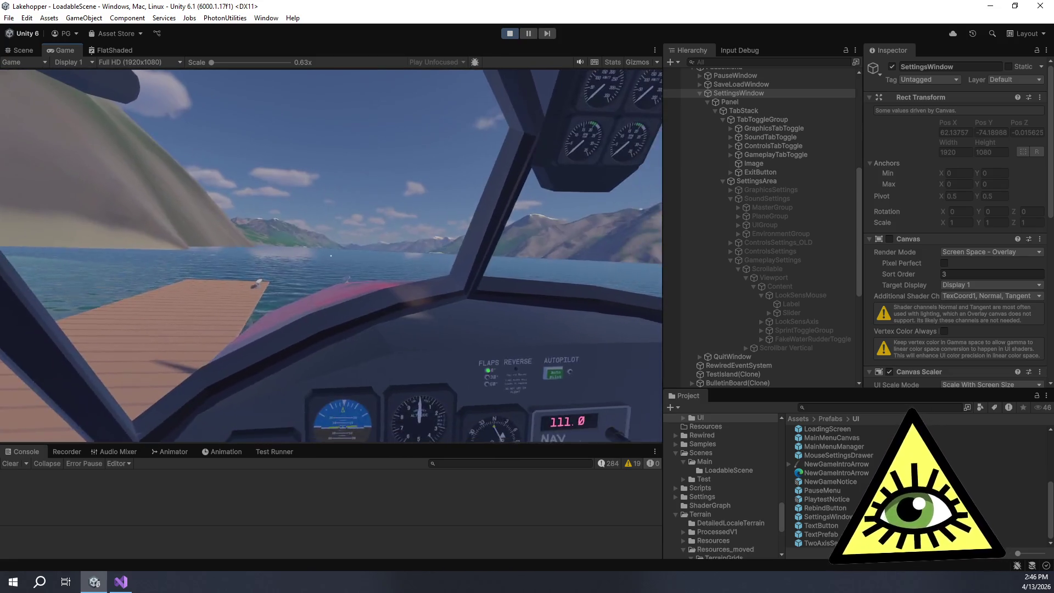
Recheck the sensitivity in Settings, then resume flying to compare the feel
key("Escape")
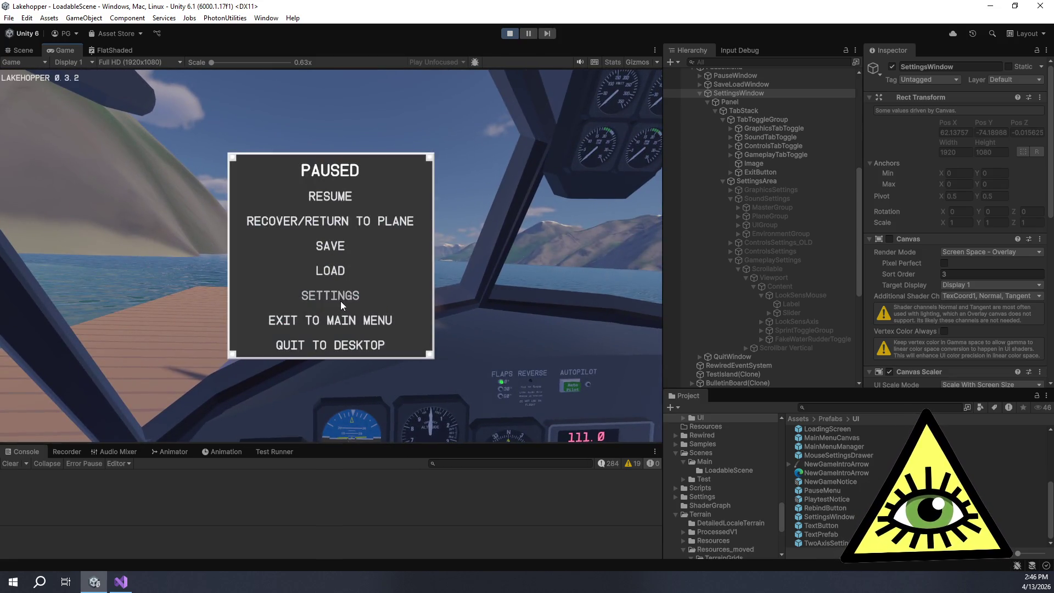
left_click(341, 299)
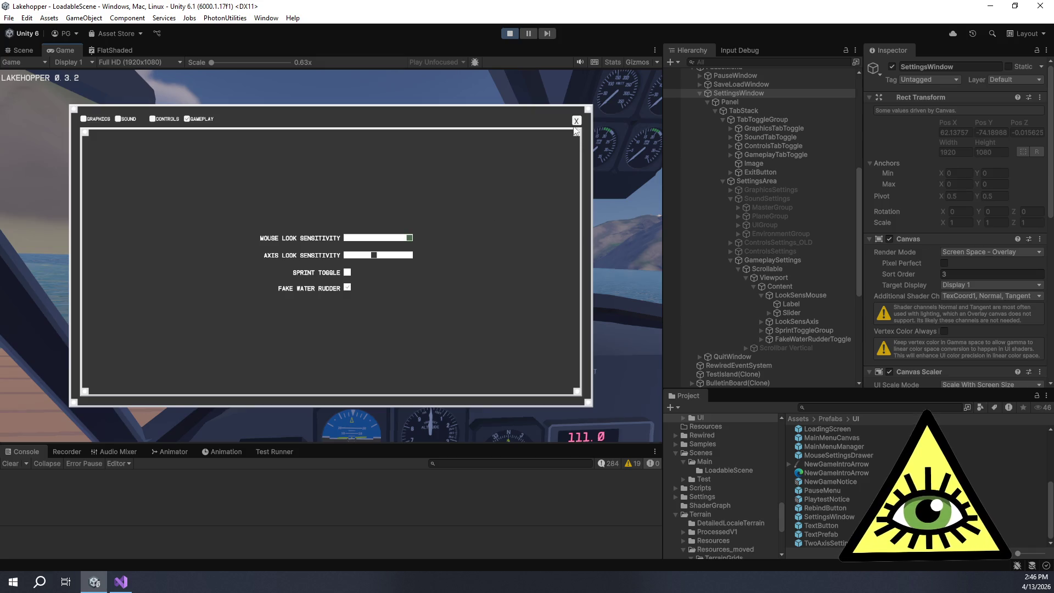
left_click(577, 122)
left_click(380, 193)
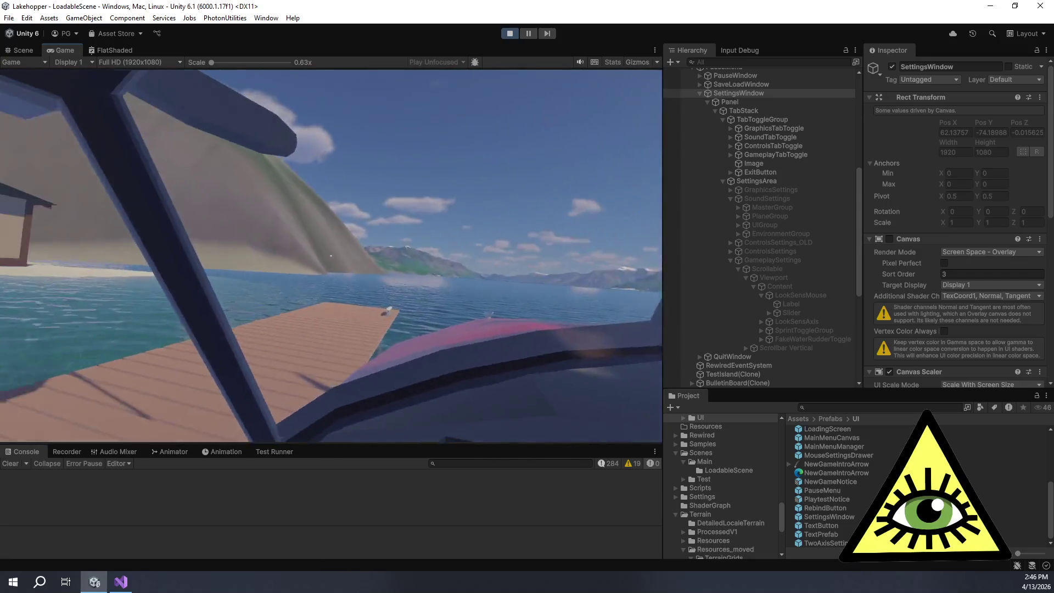
key("Escape")
key("Escape")
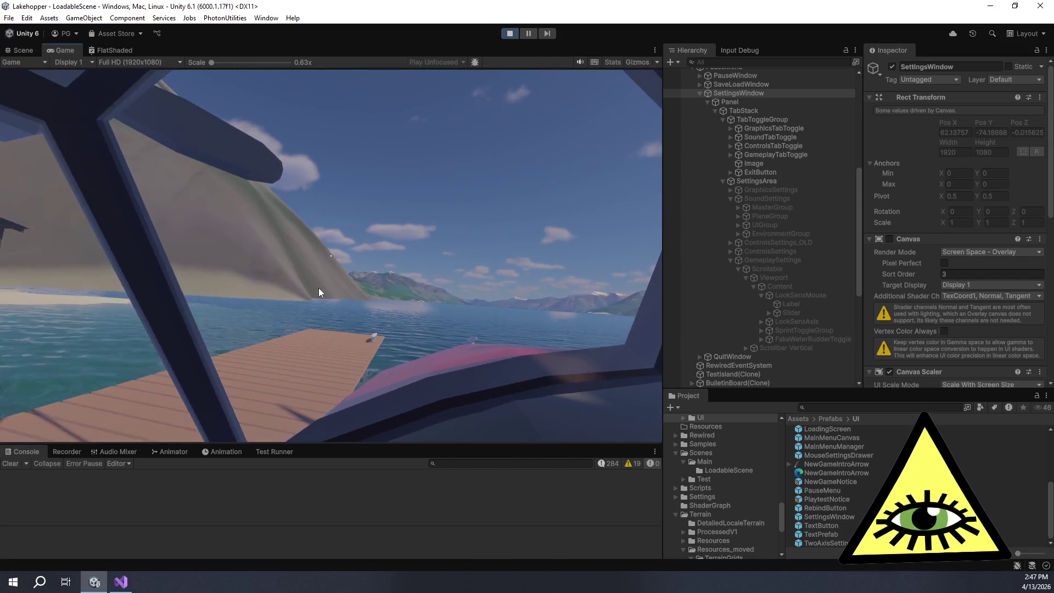
key("Escape")
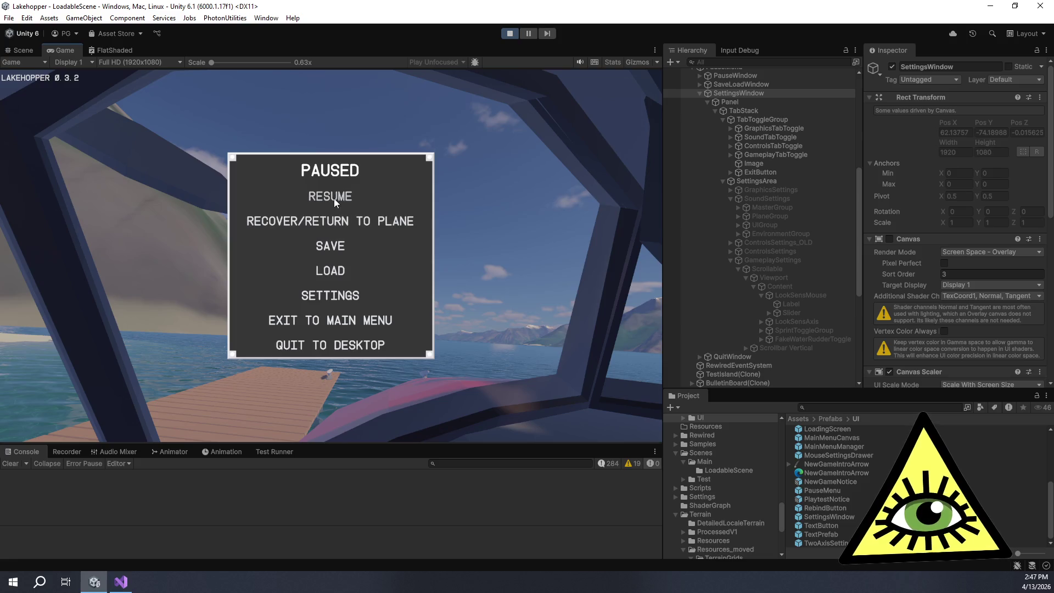
left_click(335, 199)
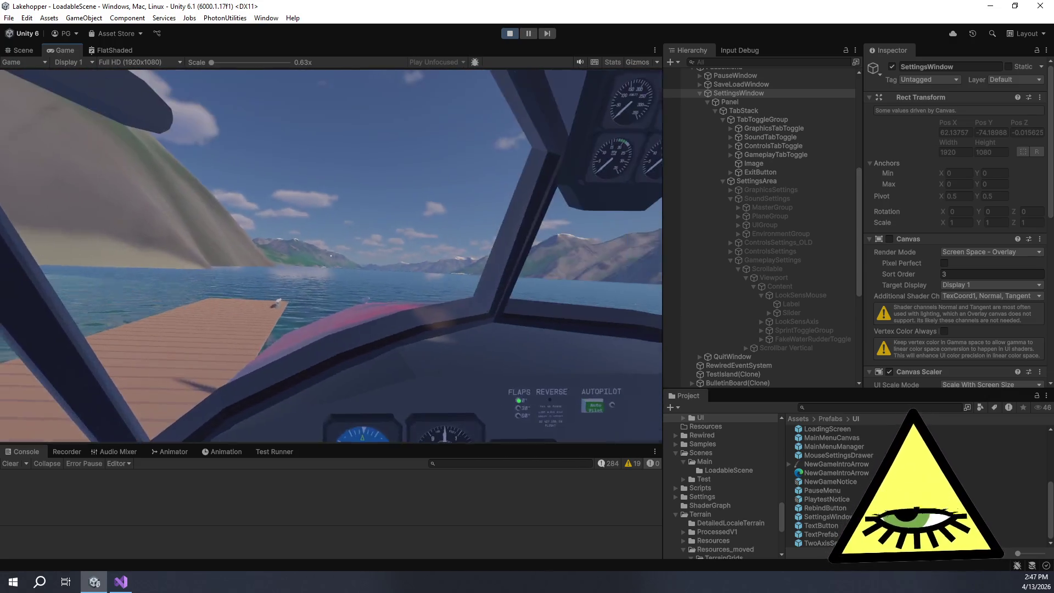
key("Escape")
Open the in-game Settings and switch to the Controls remapping page
left_click(328, 296)
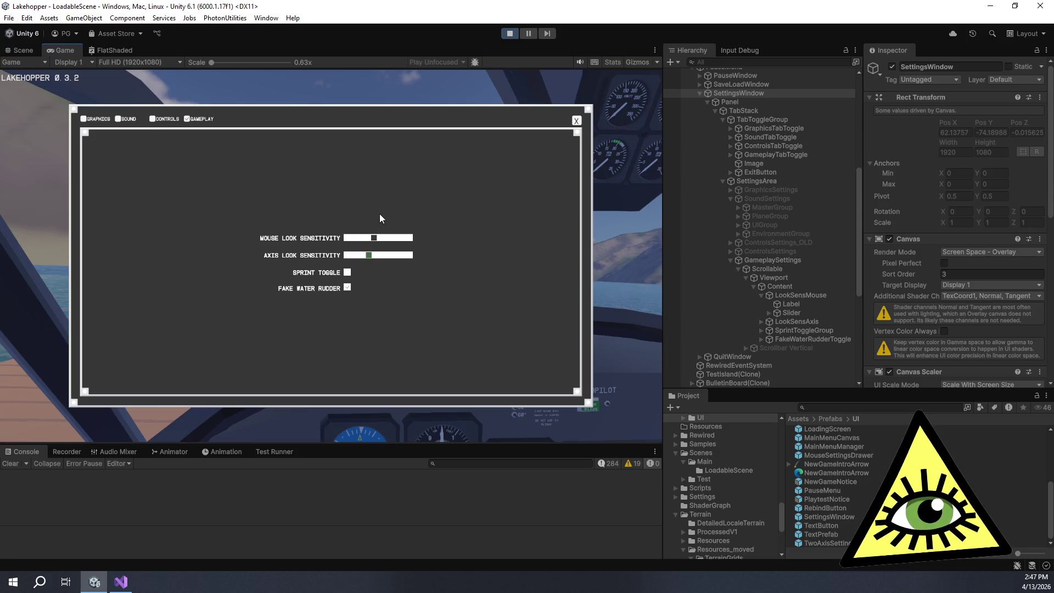
left_click(164, 119)
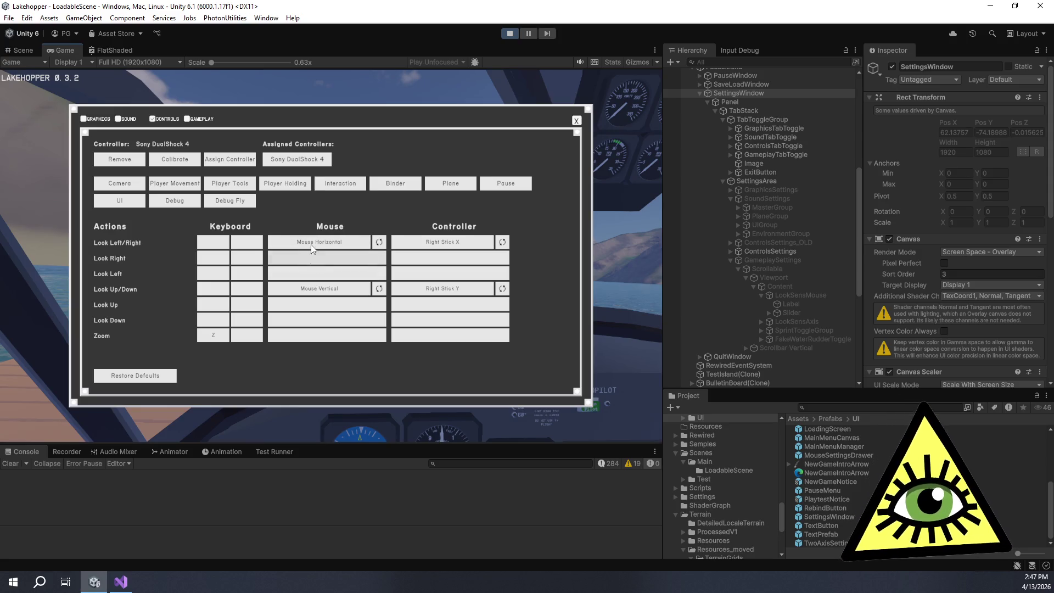
Browse the Player Movement, Player Tools, Player Holding and Interaction binding lists
left_click(175, 188)
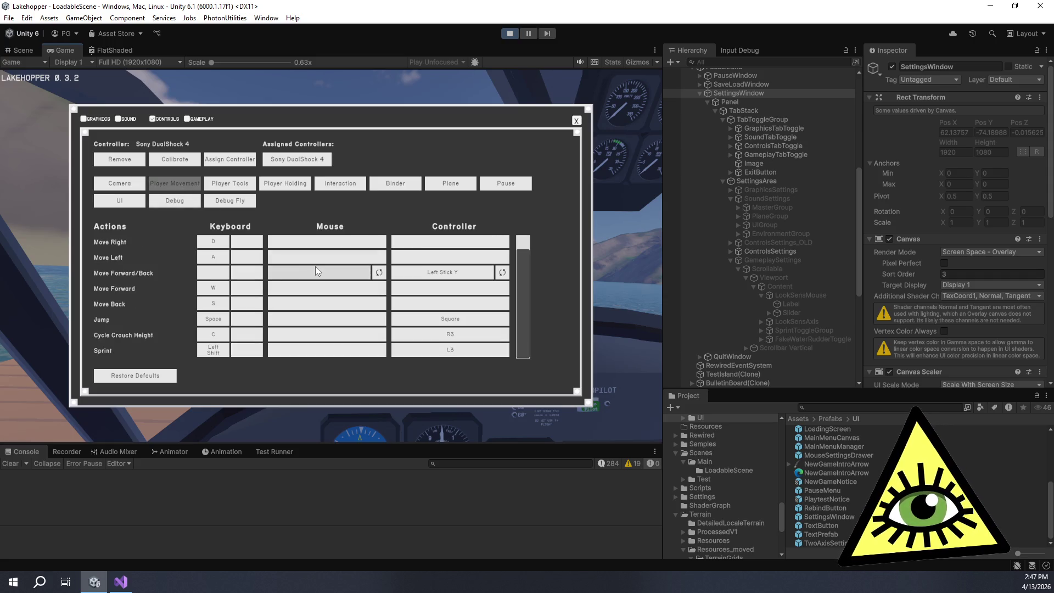
scroll(473, 303, "up", 1)
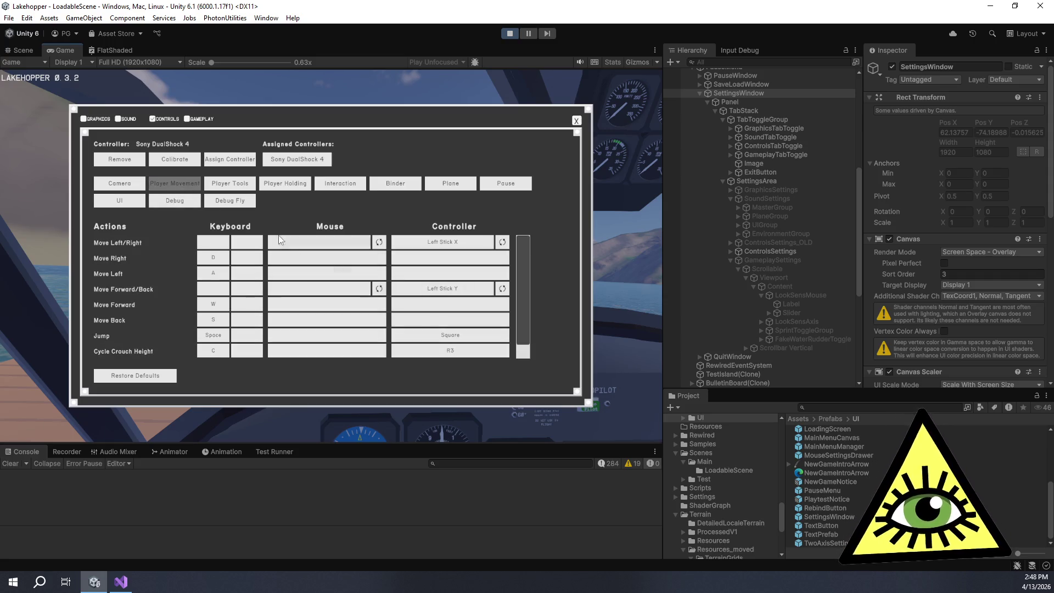
left_click(241, 185)
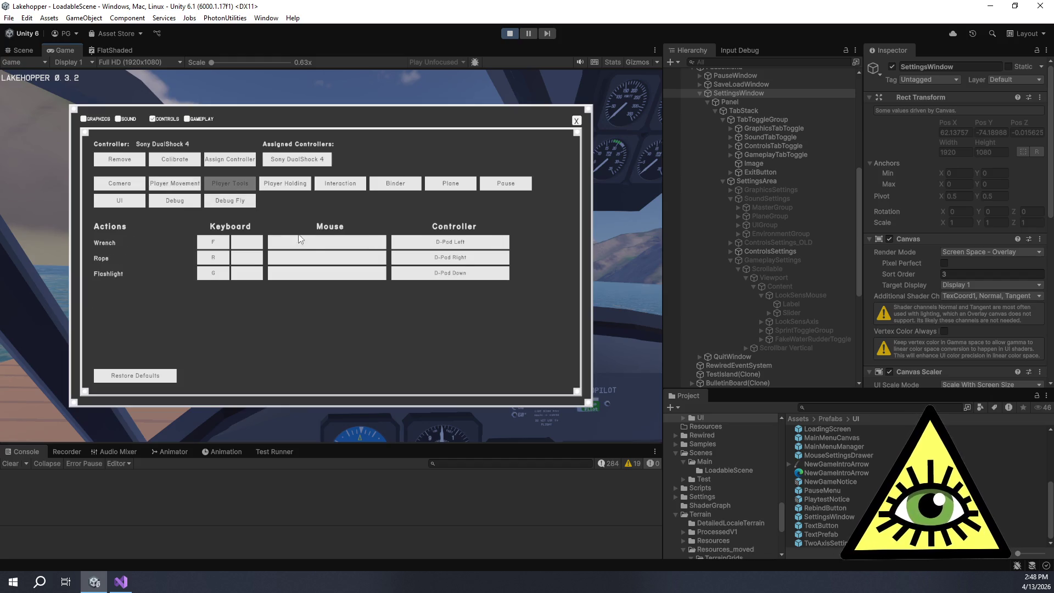
left_click(271, 187)
left_click(320, 187)
scroll(404, 280, "up", 10)
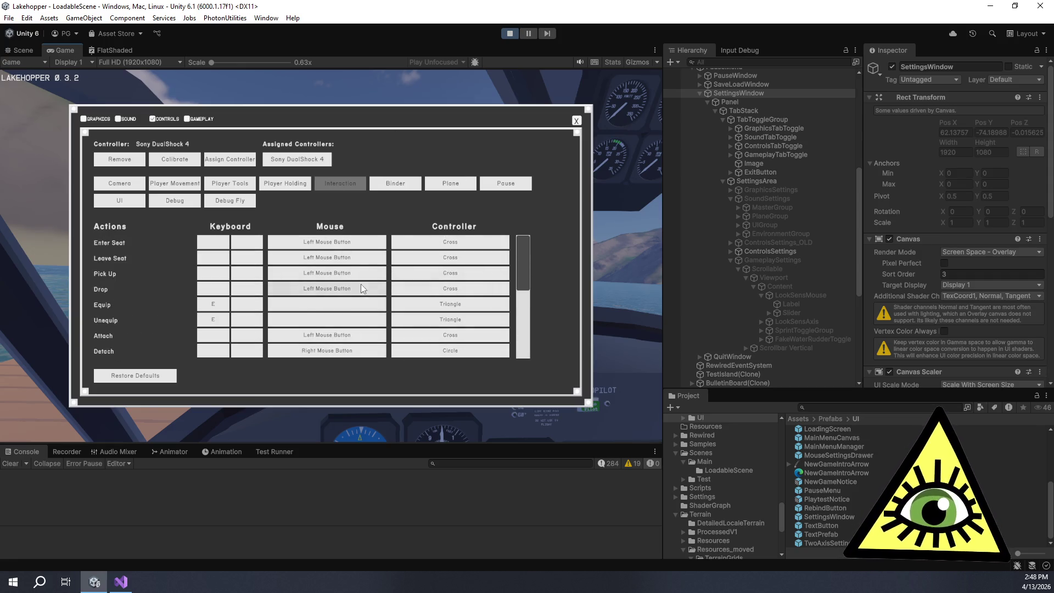
scroll(361, 285, "down", 10)
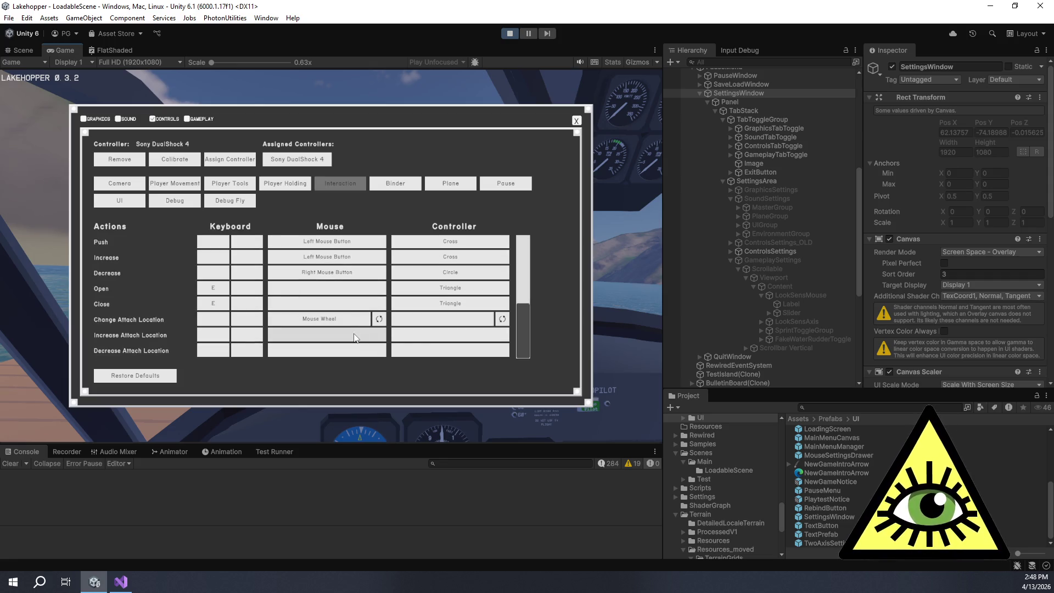
scroll(355, 330, "up", 5)
View the Binder bindings, then scroll through the Plane bindings with the DualShock 4 assigned
left_click(389, 189)
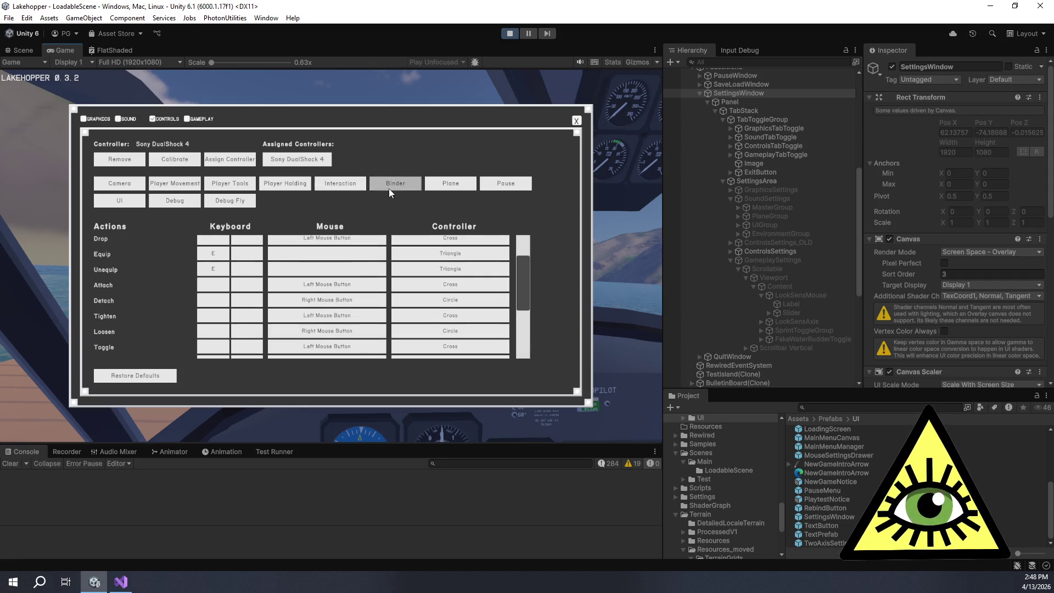
left_click(451, 185)
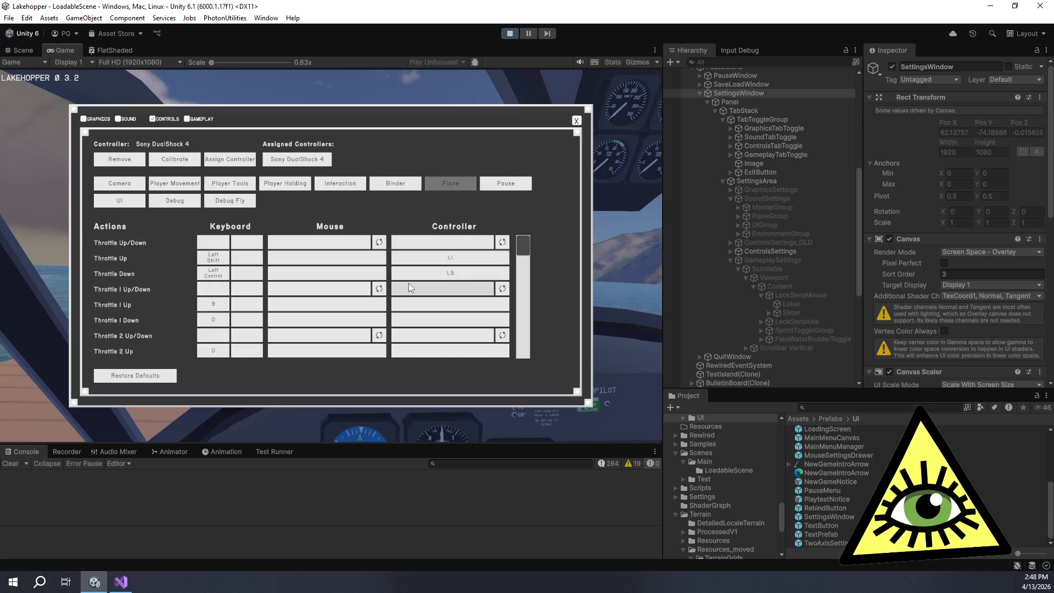
scroll(409, 285, "down", 6)
scroll(415, 297, "down", 6)
scroll(420, 297, "down", 6)
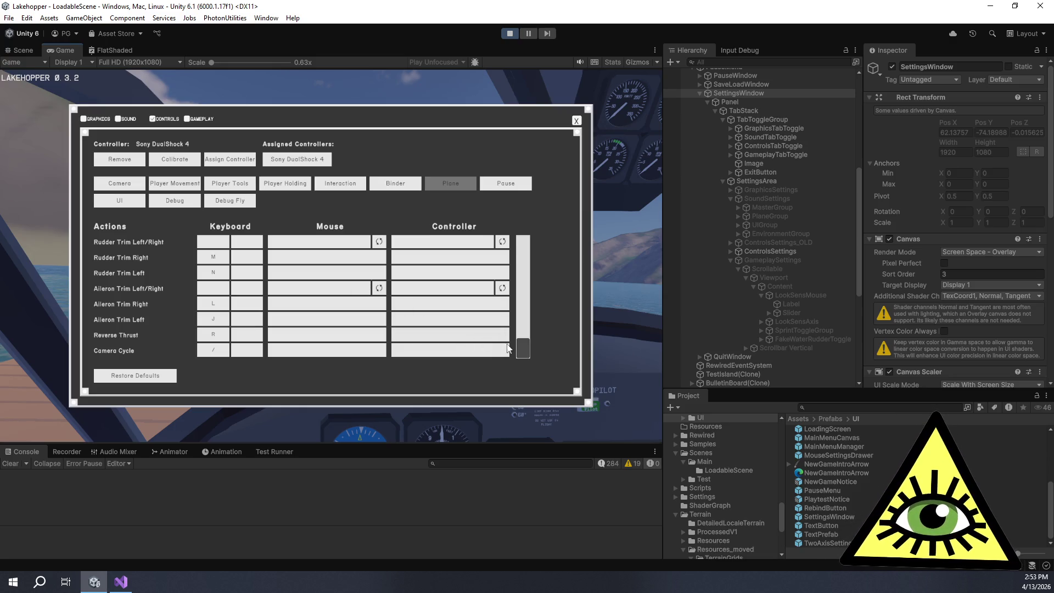
mouse_move(523, 348)
left_mouse_down()
mouse_move(527, 278)
mouse_move(553, 237)
left_mouse_up()
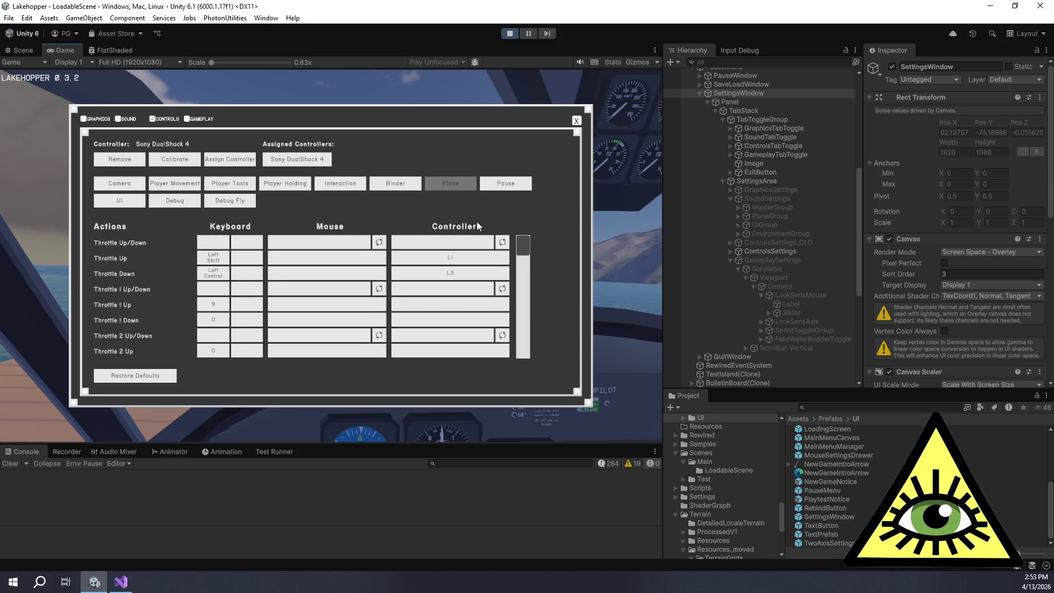
mouse_move(523, 248)
left_mouse_down()
mouse_move(539, 351)
mouse_move(526, 372)
mouse_move(527, 228)
mouse_move(526, 288)
mouse_move(522, 242)
mouse_move(508, 225)
left_mouse_up()
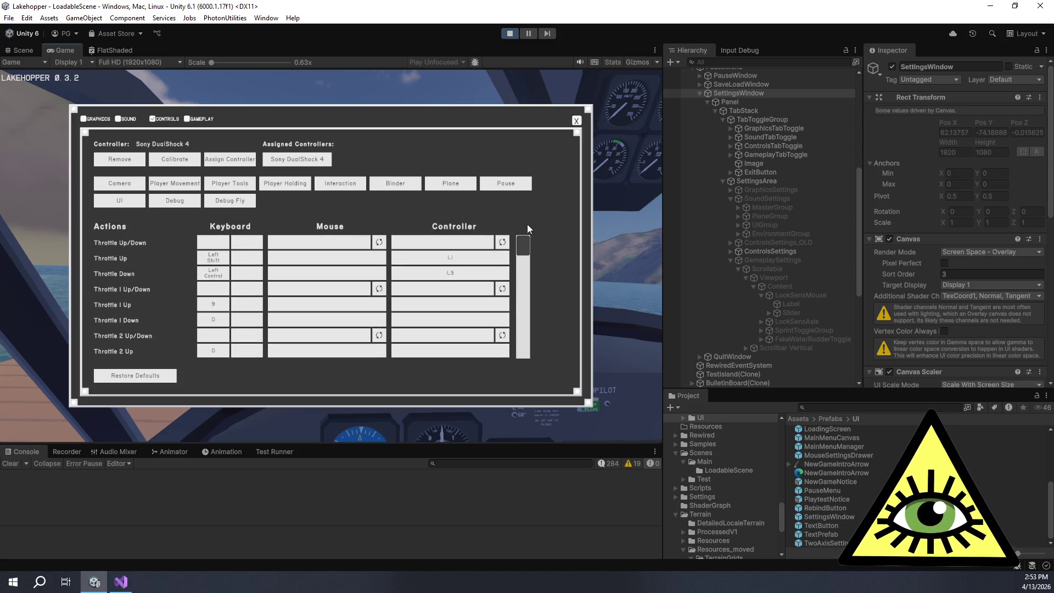
mouse_move(549, 256)
left_mouse_down()
mouse_move(556, 315)
mouse_move(556, 276)
mouse_move(568, 299)
mouse_move(558, 245)
mouse_move(574, 280)
mouse_move(562, 280)
left_mouse_up()
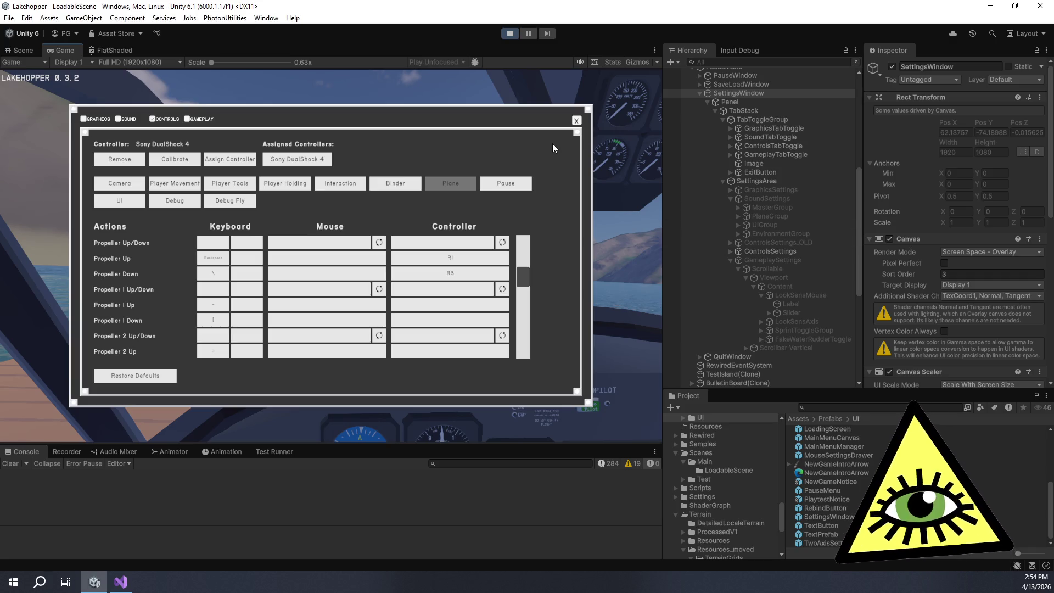
mouse_move(523, 277)
left_mouse_down()
mouse_move(529, 288)
mouse_move(525, 237)
left_mouse_up()
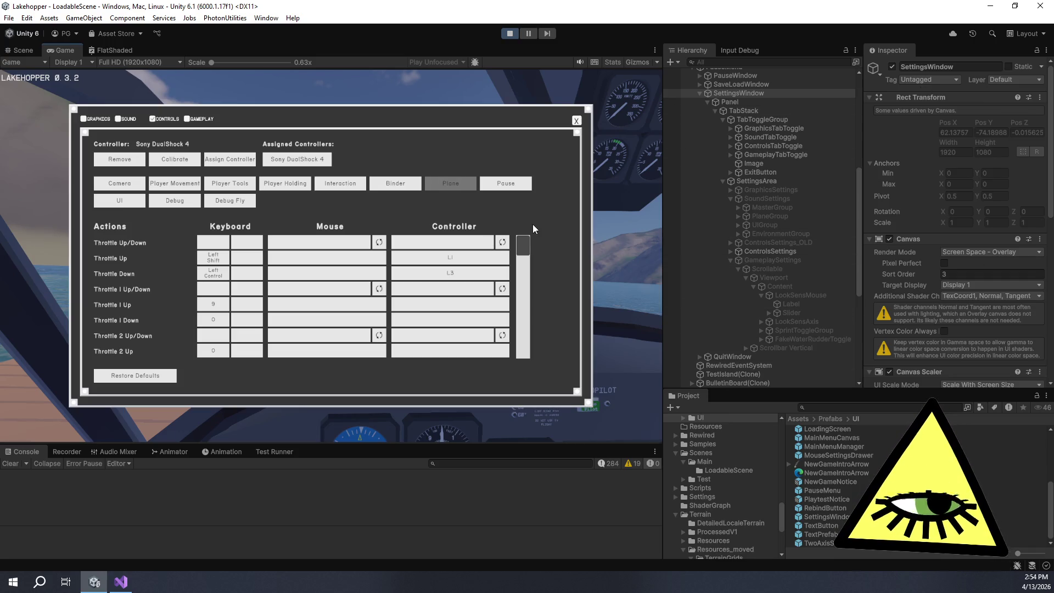
scroll(478, 294, "down", 1)
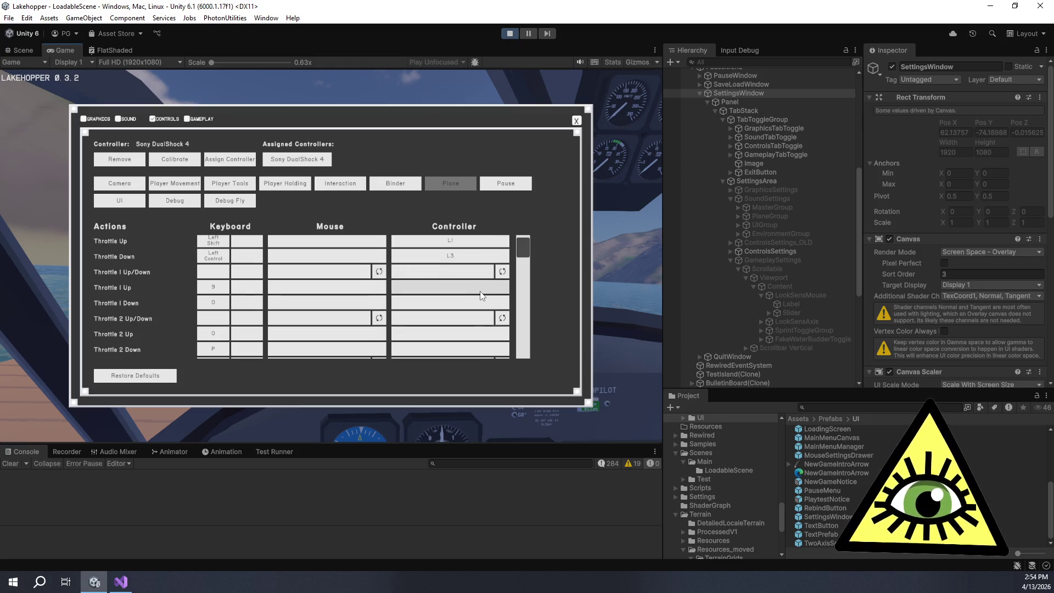
scroll(480, 295, "down", 1)
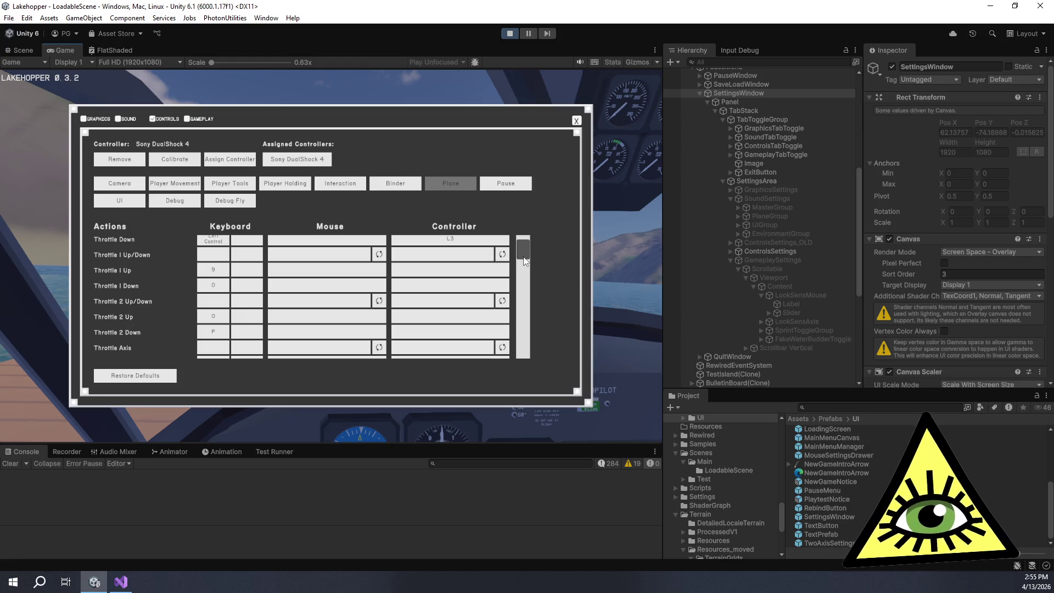
left_click_drag(525, 261, 521, 252)
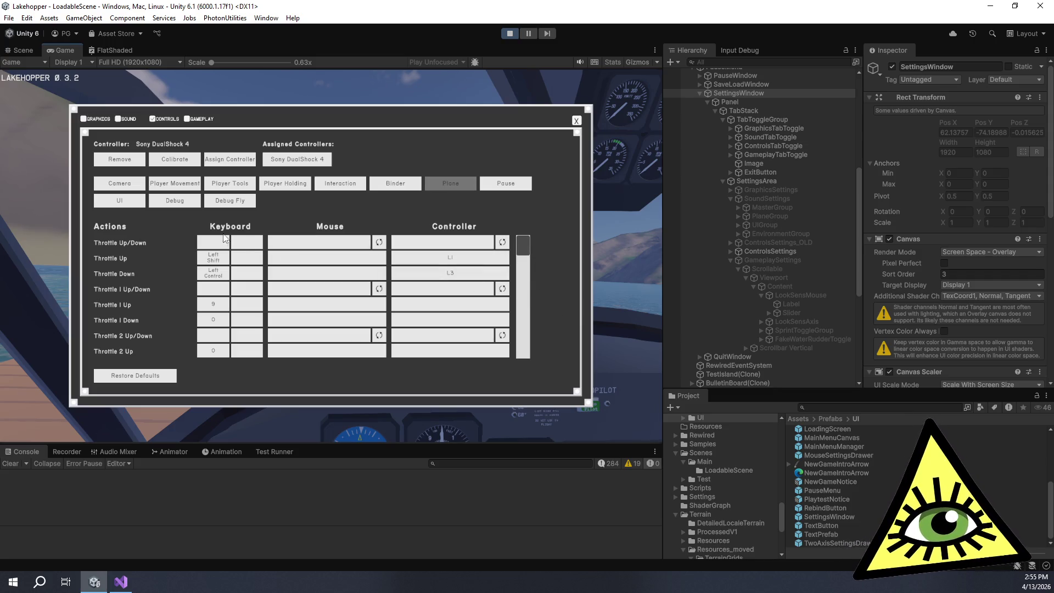
Review the UI bindings and the Gameplay, Sound and Controls pages, then close Settings
left_click(113, 201)
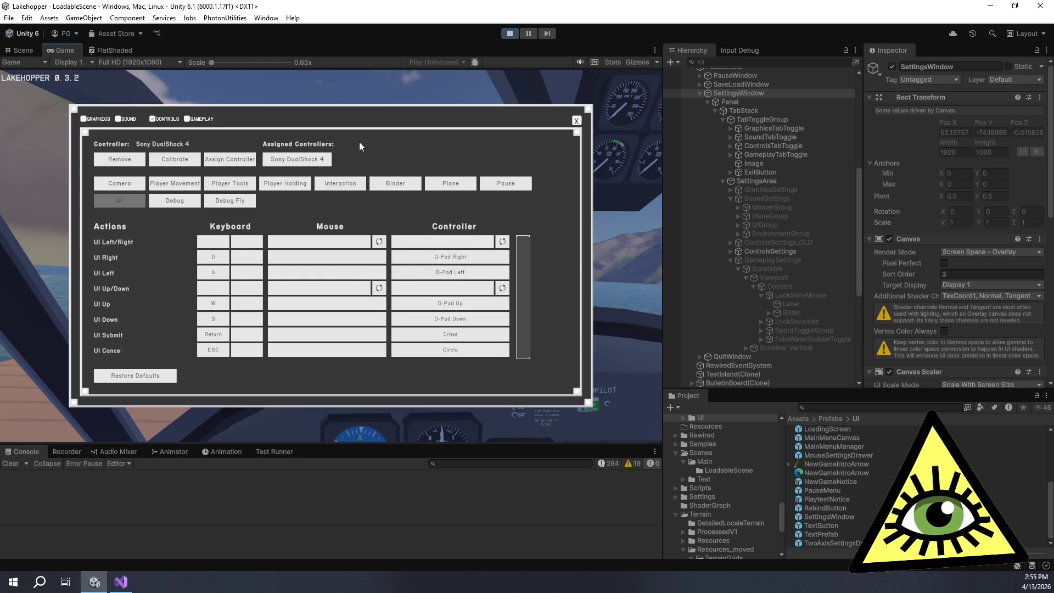
left_click(196, 119)
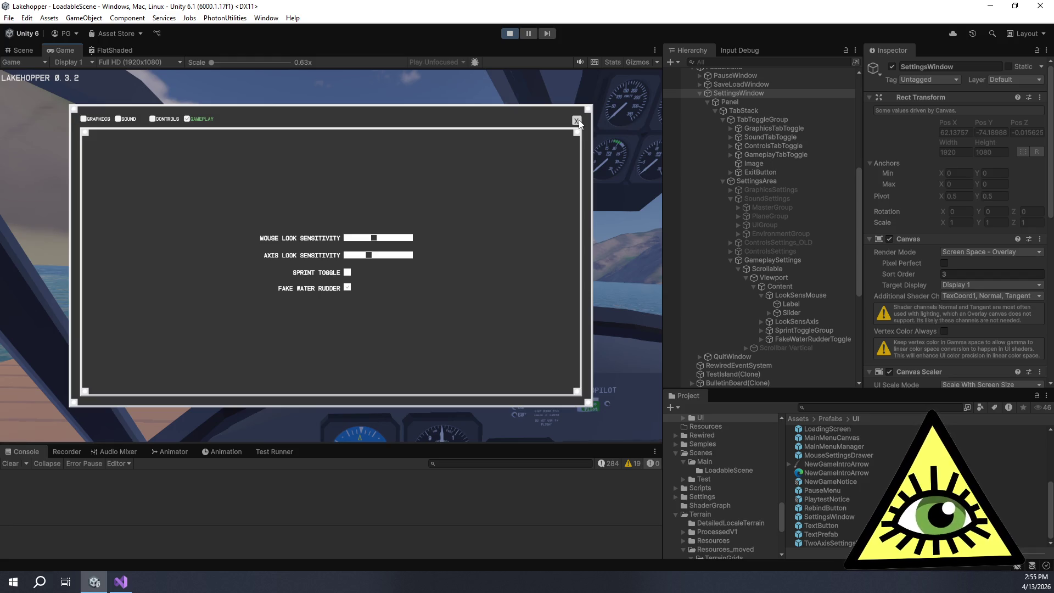
left_click(130, 120)
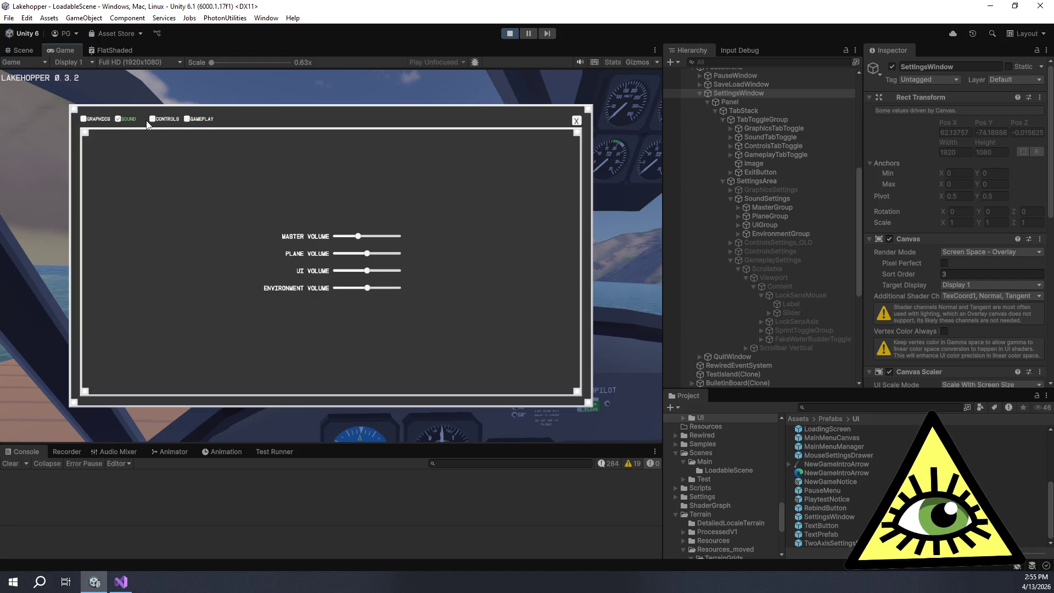
left_click(162, 122)
left_click(578, 121)
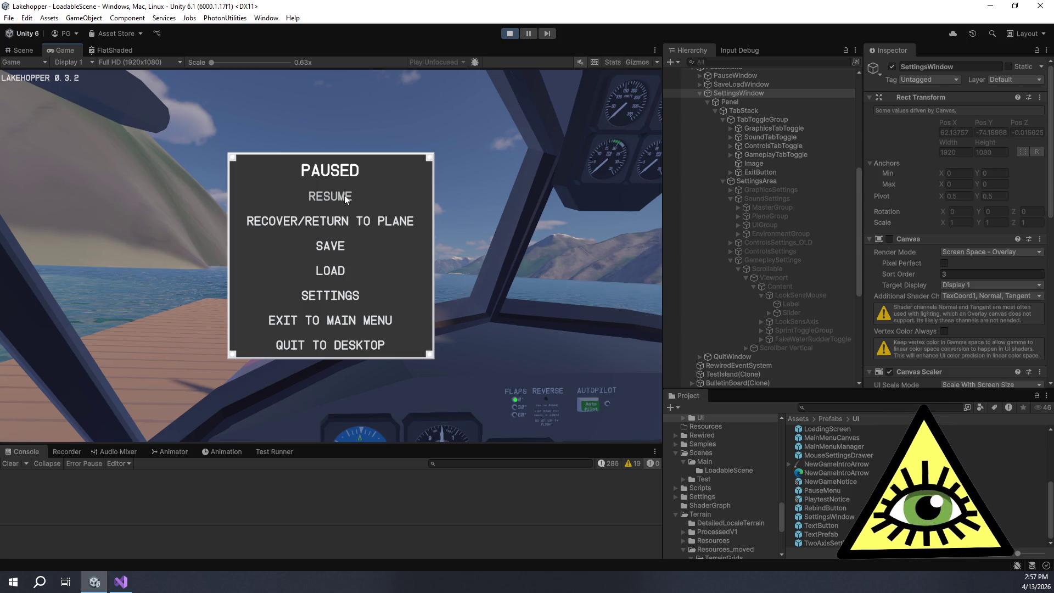
Resume the game from the Paused menu, back in the seaplane cabin
left_click(345, 198)
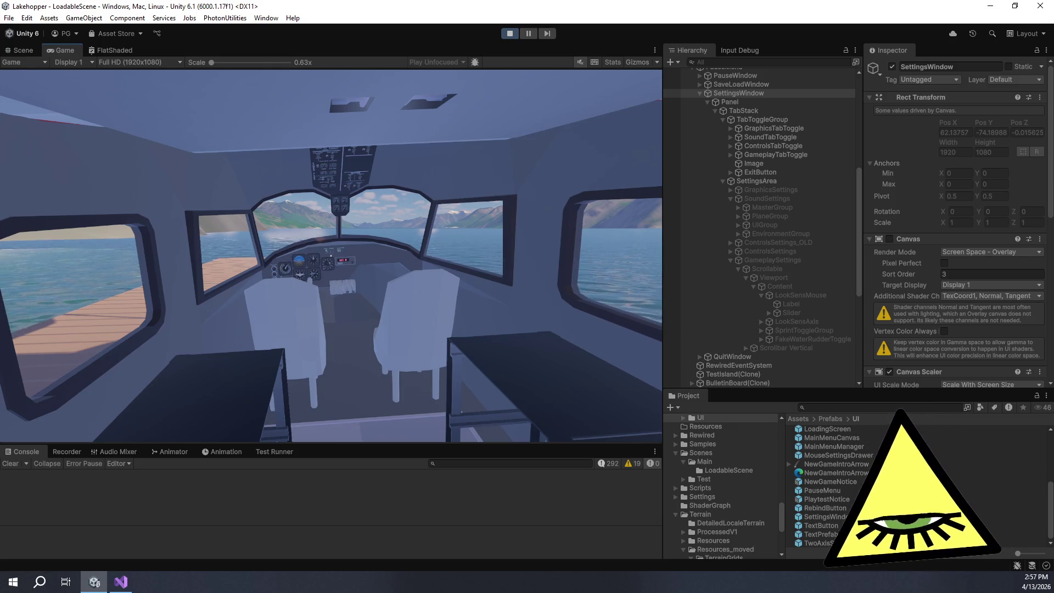
Walk through the rear door onto the dock and view the red seaplane from behind
key("w")
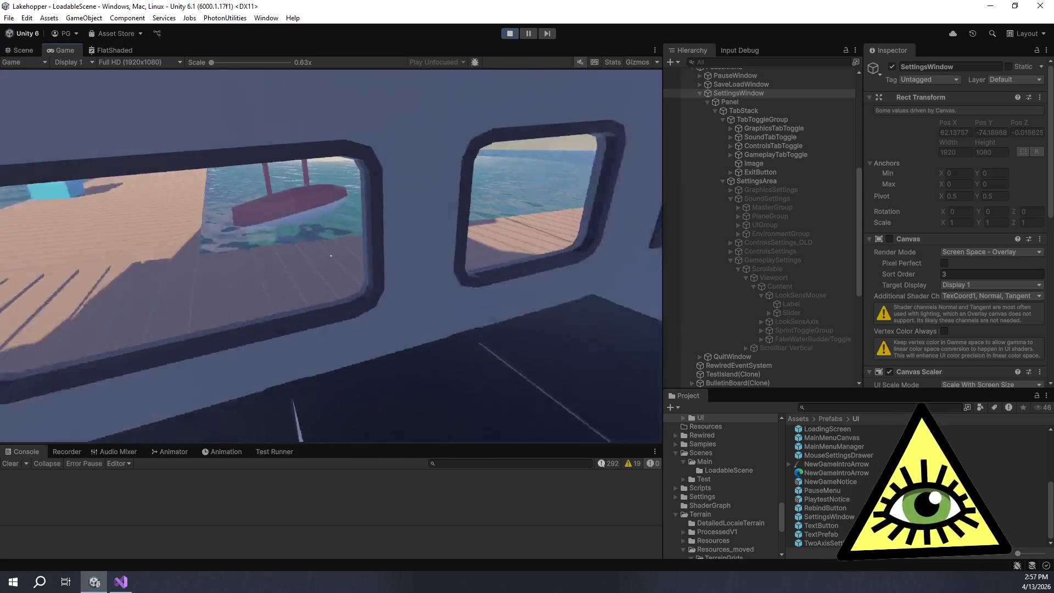
key("w")
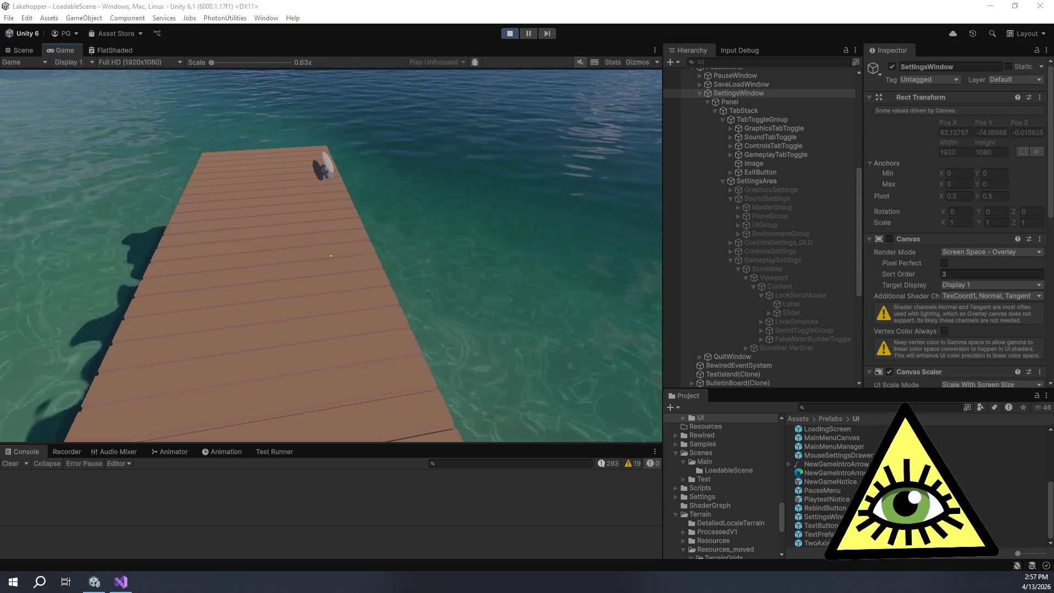
left_click(553, 217)
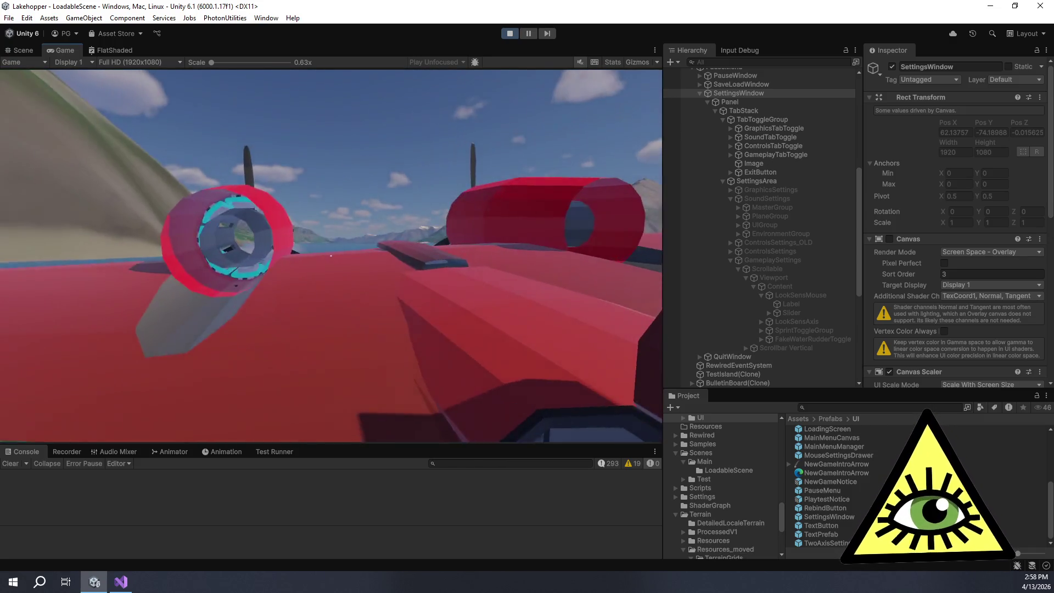
Release the mouse with Esc, unpause, and exit Play mode with Ctrl+P
key("Escape")
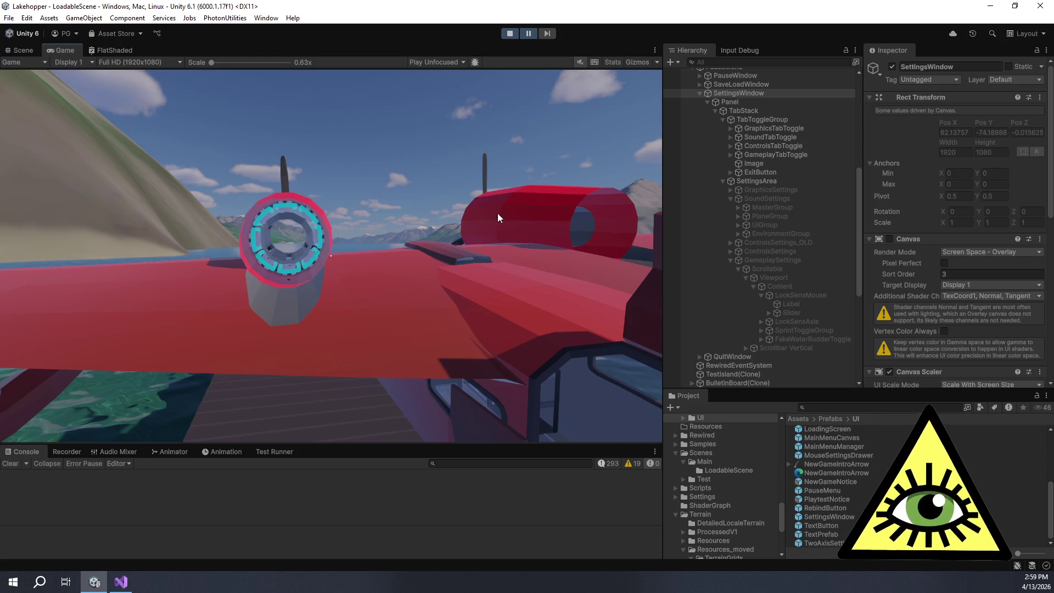
left_click(531, 35)
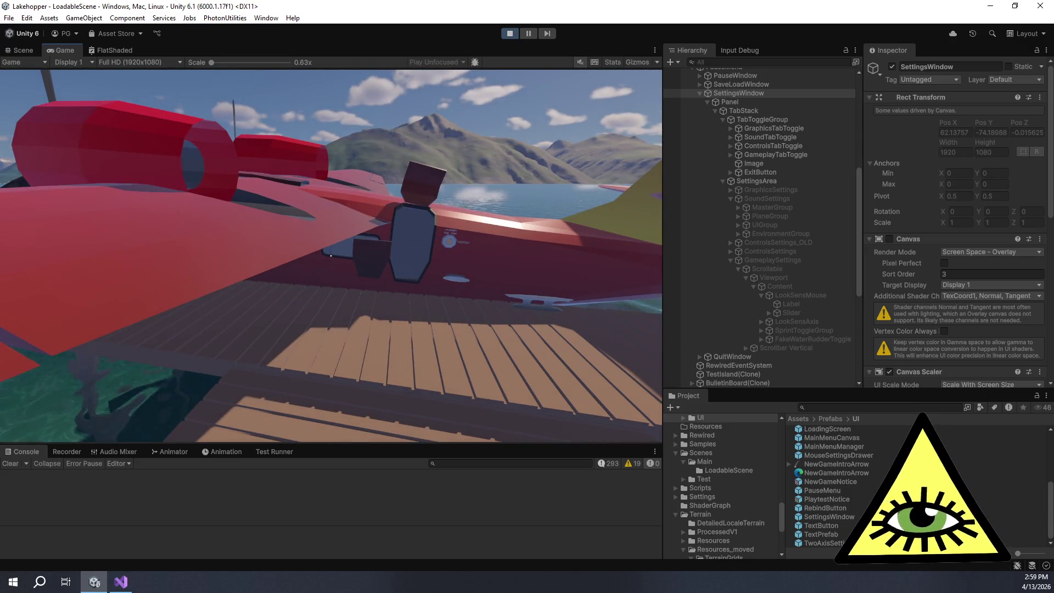
key("ctrl+p")
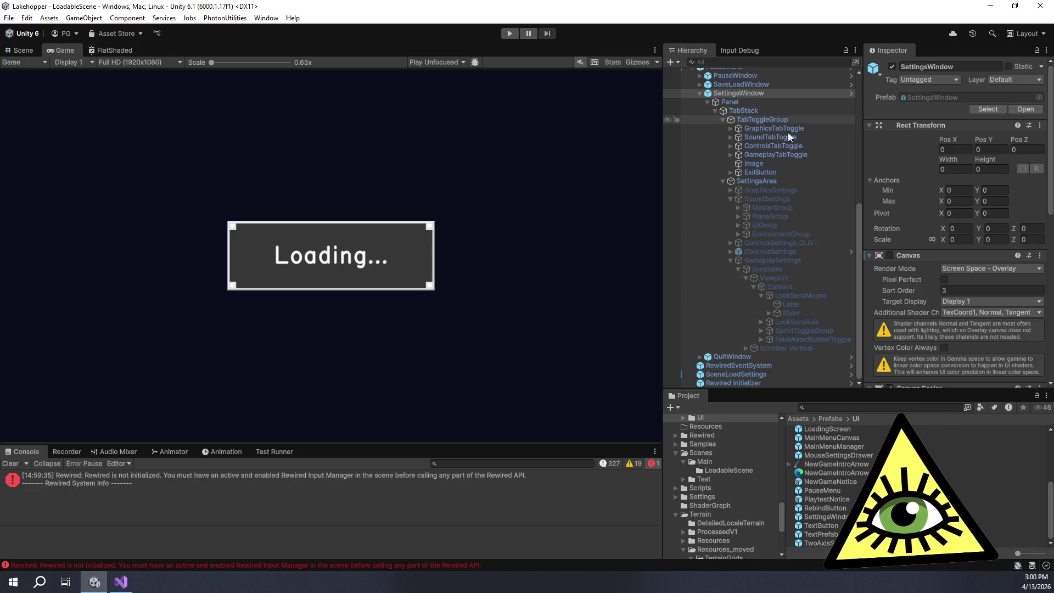
Collapse the TabToggleGroup, TabStack and Panel branches under SettingsWindow
scroll(793, 161, "up", 3)
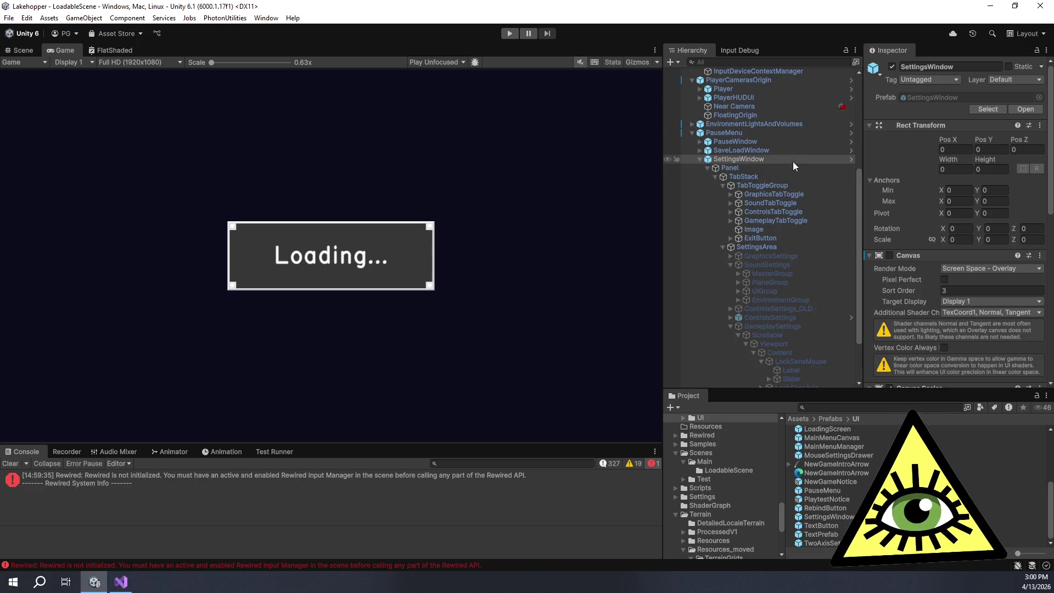
left_click(722, 189)
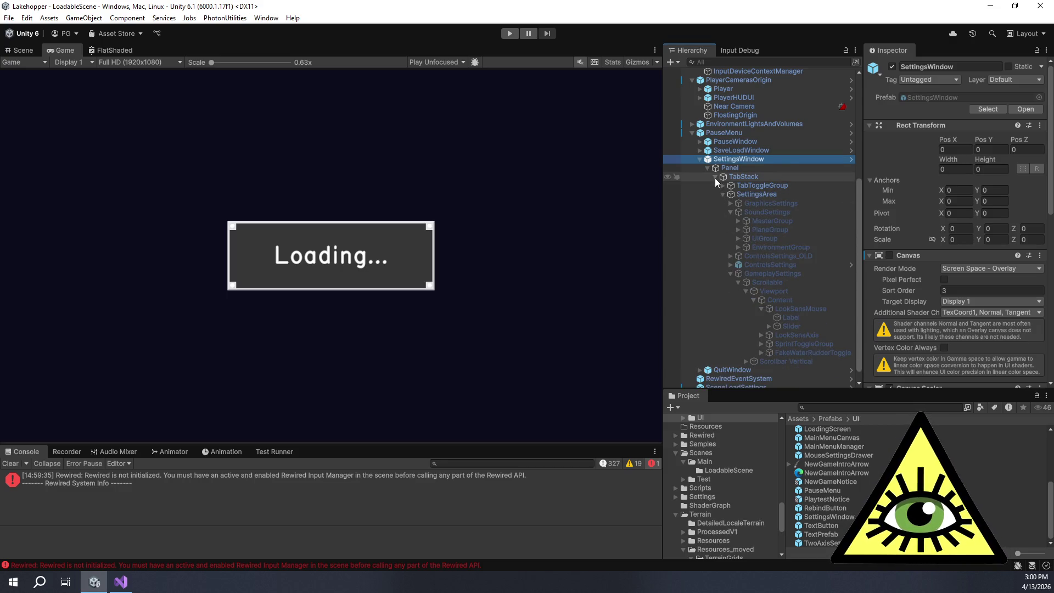
left_click(715, 177)
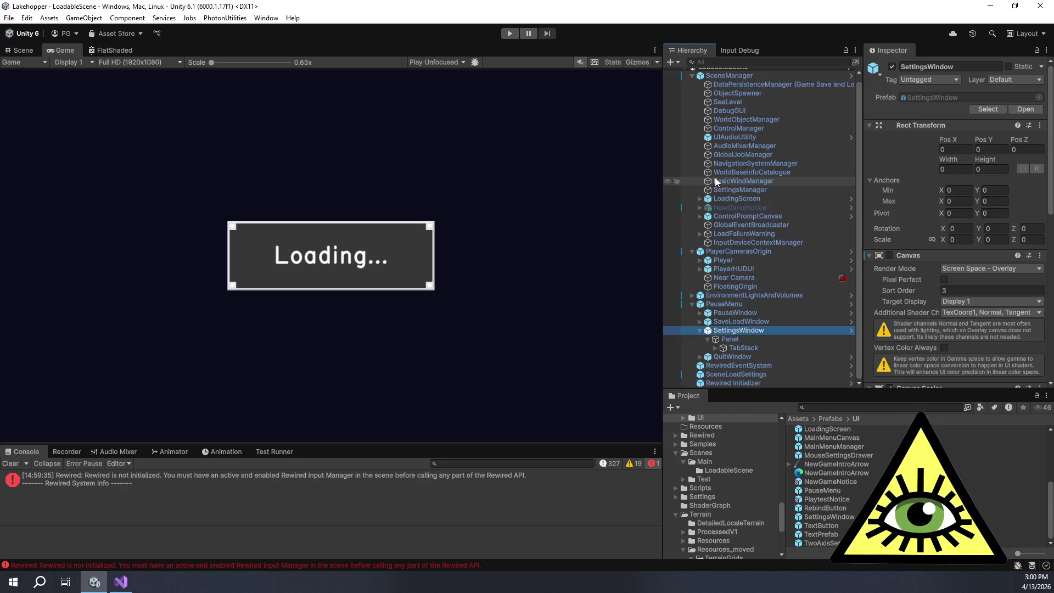
left_click(708, 339)
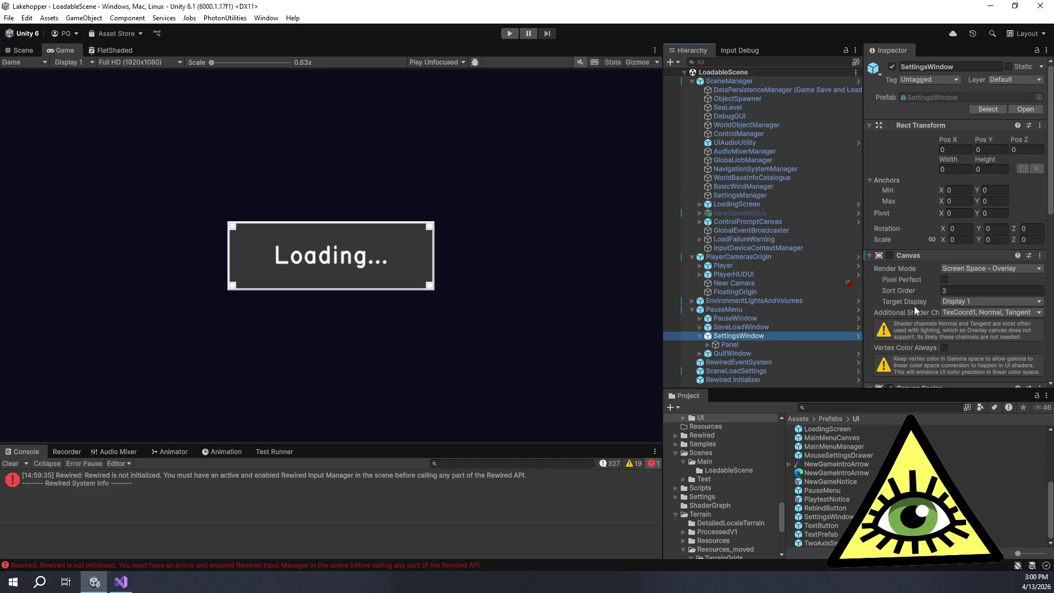
Drag the panel dividers to give the Hierarchy and Inspector more width
left_click_drag(864, 247, 871, 247)
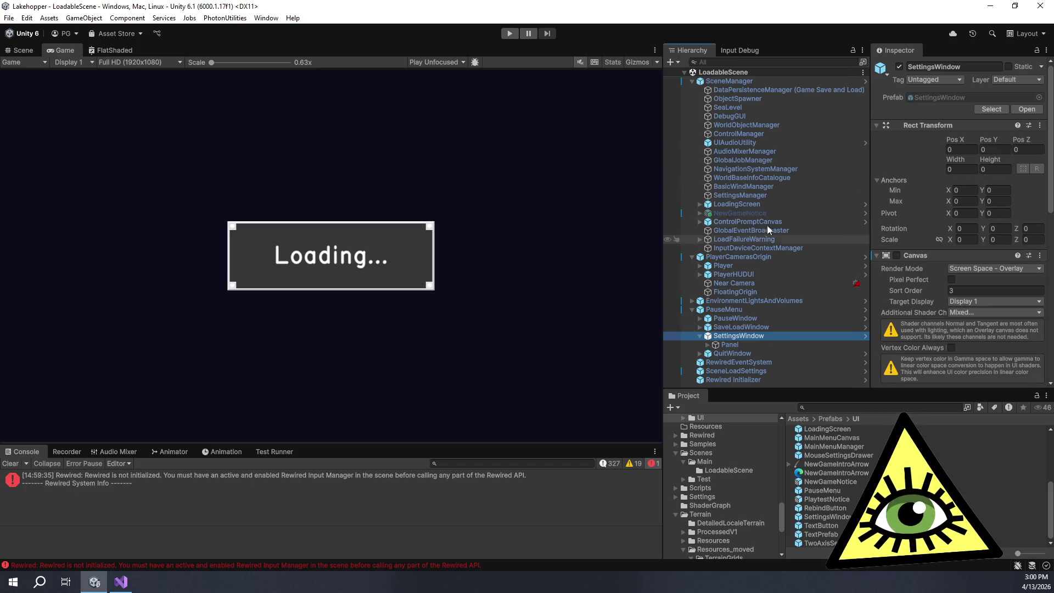
left_click_drag(661, 214, 652, 214)
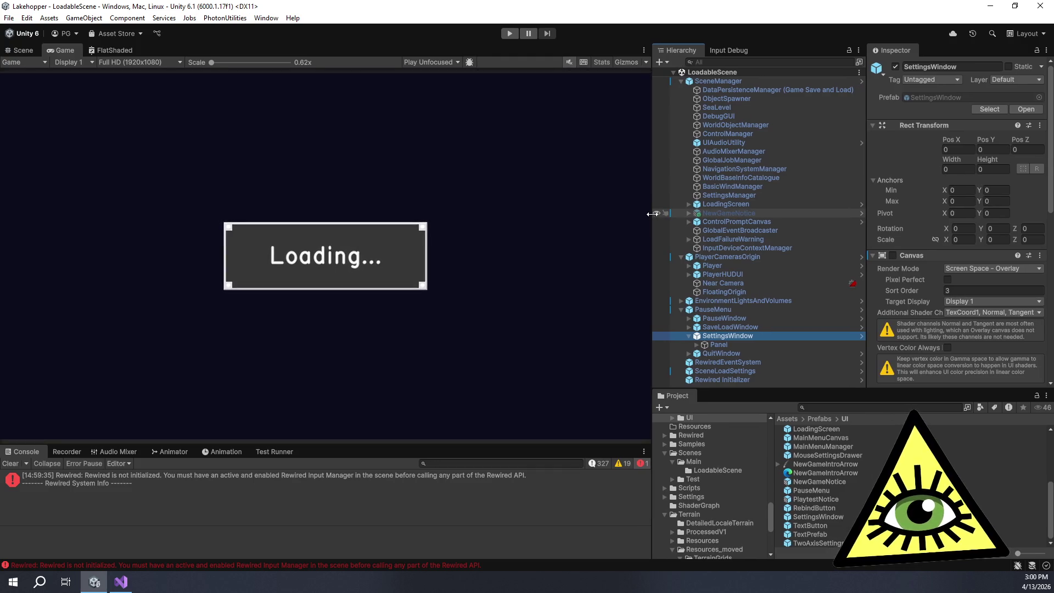
left_click(773, 29)
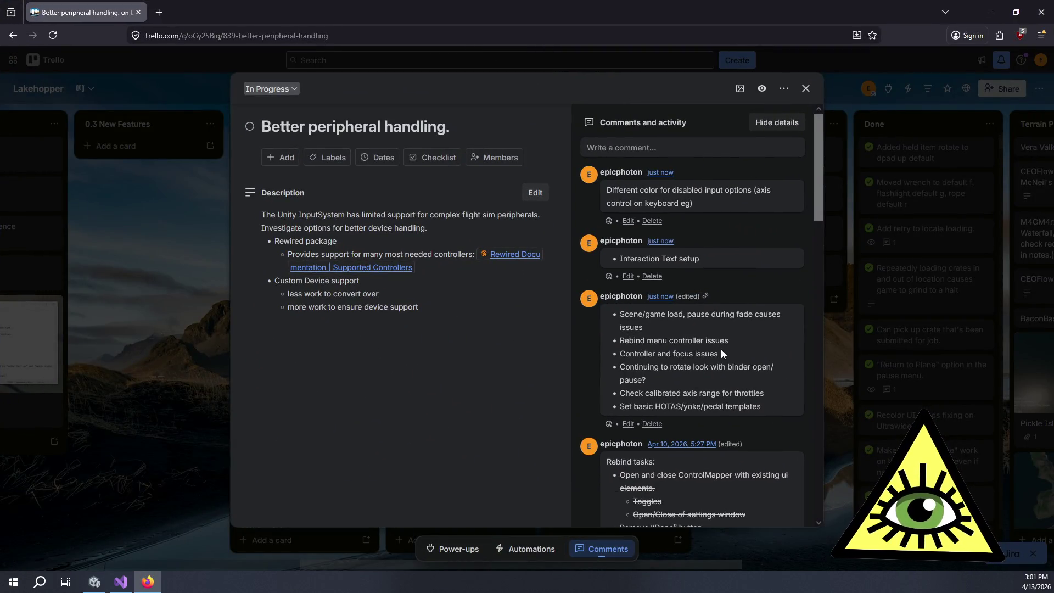
Strike through 'Mouse Sensitivity Slider' in the Rebind tasks comment
scroll(721, 351, "down", 5)
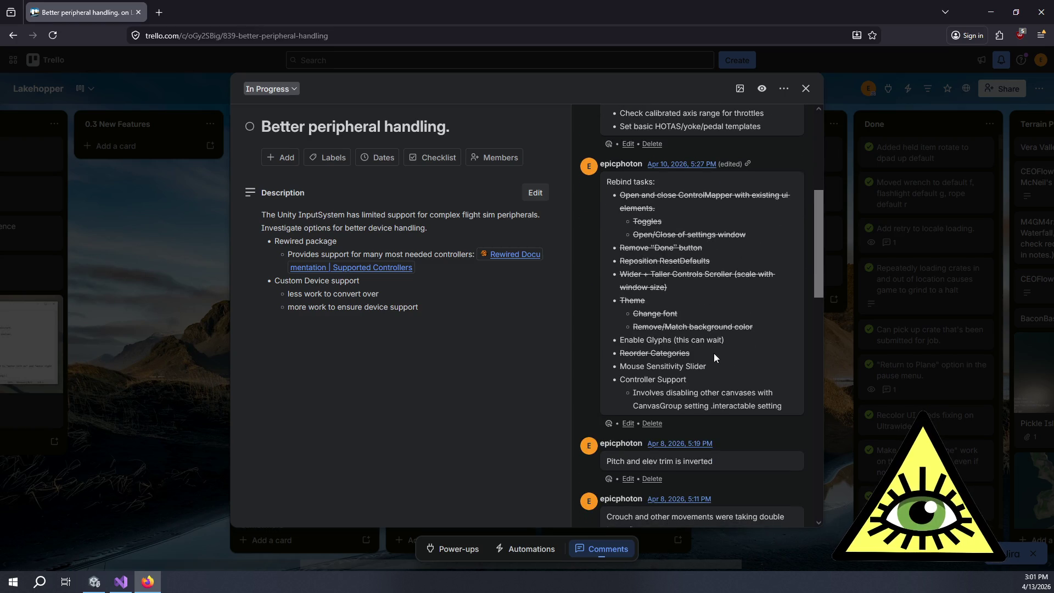
left_click(629, 424)
mouse_move(720, 401)
left_mouse_down()
mouse_move(613, 392)
mouse_move(623, 401)
left_mouse_up()
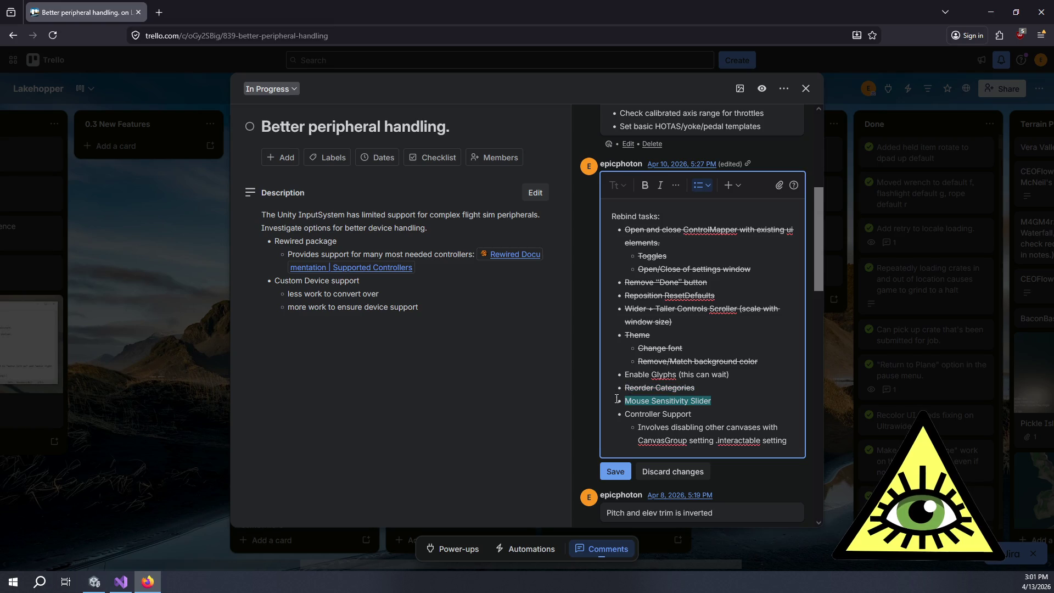
left_click(676, 186)
left_click(689, 208)
left_click(725, 402)
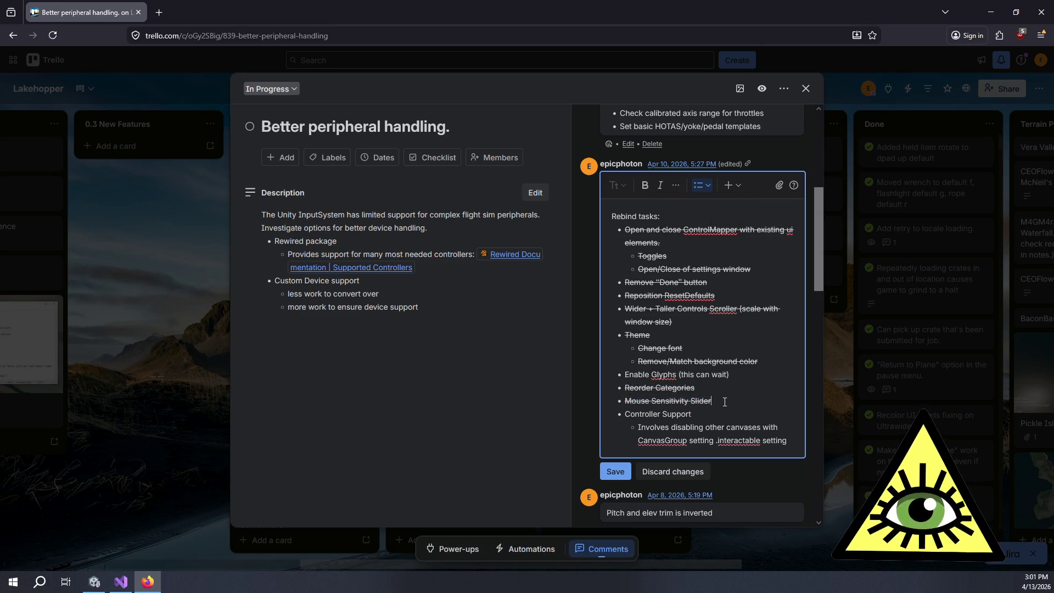
Select and deselect the throttle axis range and rotate-look-with-binder-open lines
scroll(725, 402, "up", 4)
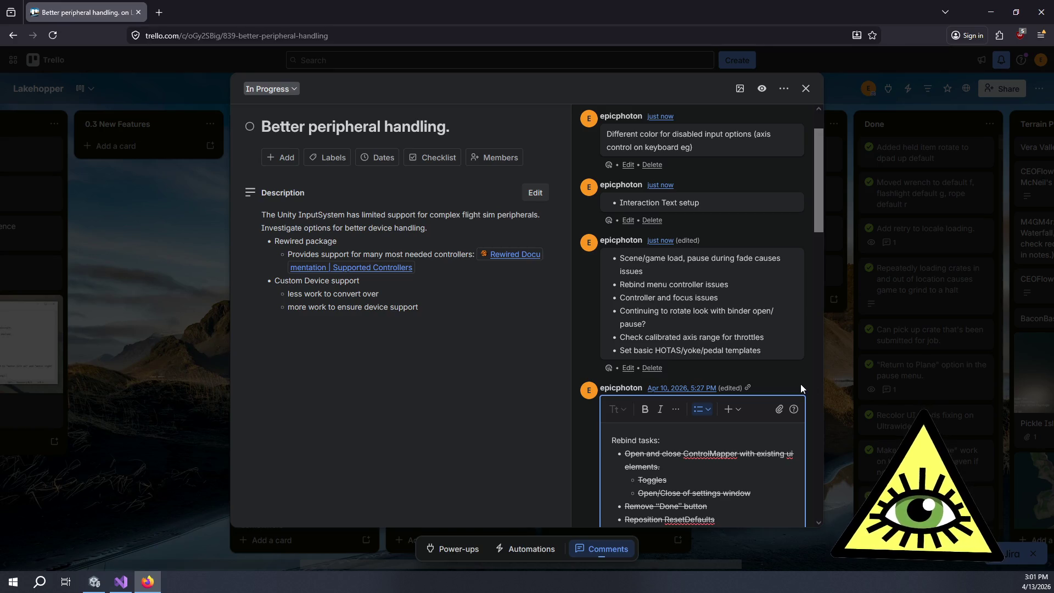
triple_click(774, 337)
left_click(773, 324)
left_click_drag(722, 329, 739, 298)
left_click(740, 297)
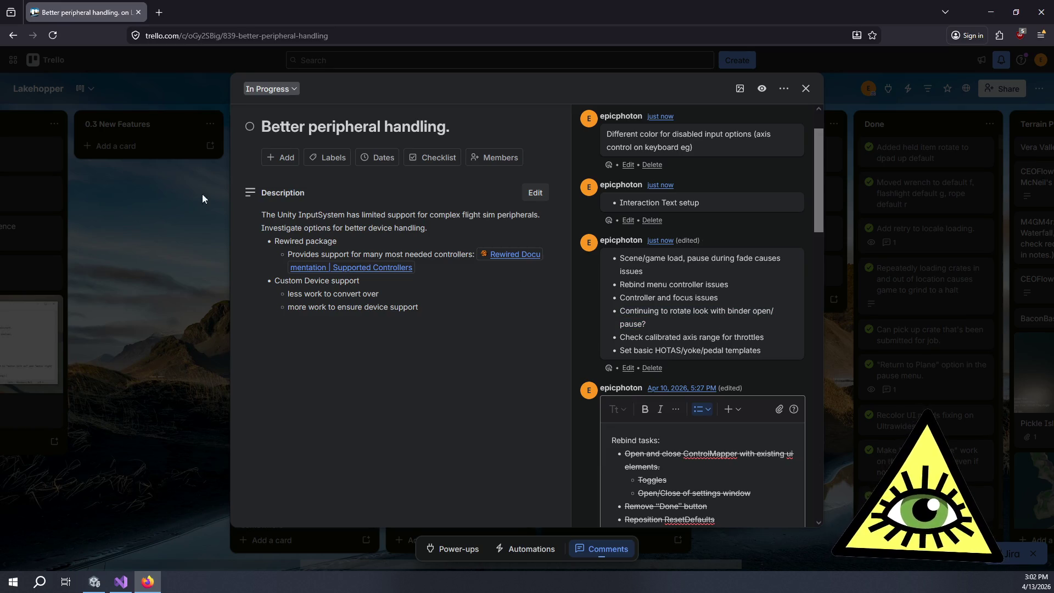
Return to Unity, start Play mode, and press E to enter the plane's cockpit
mouse_move(99, 584)
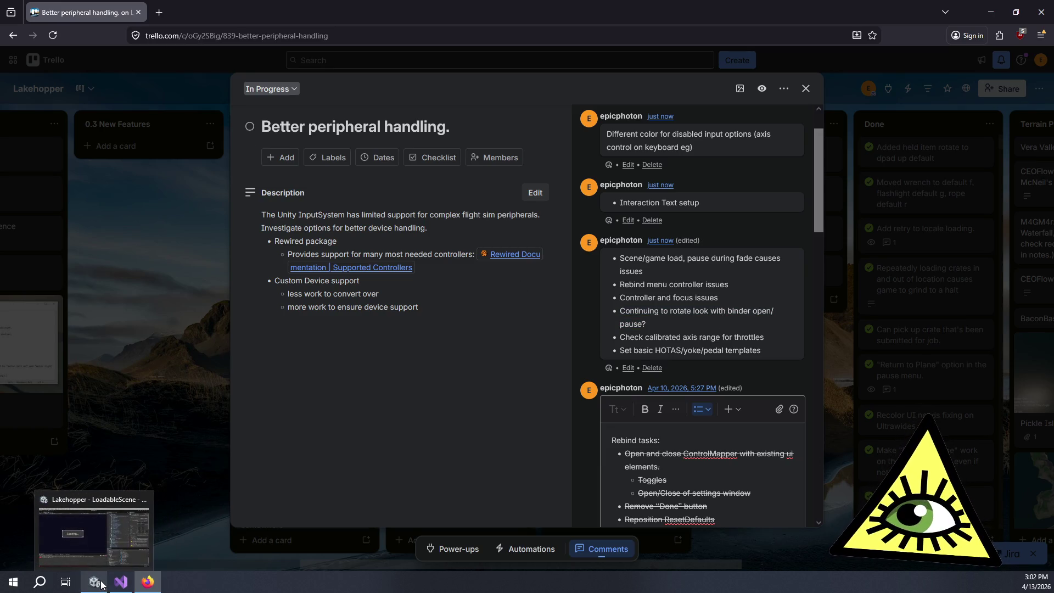
left_click(102, 585)
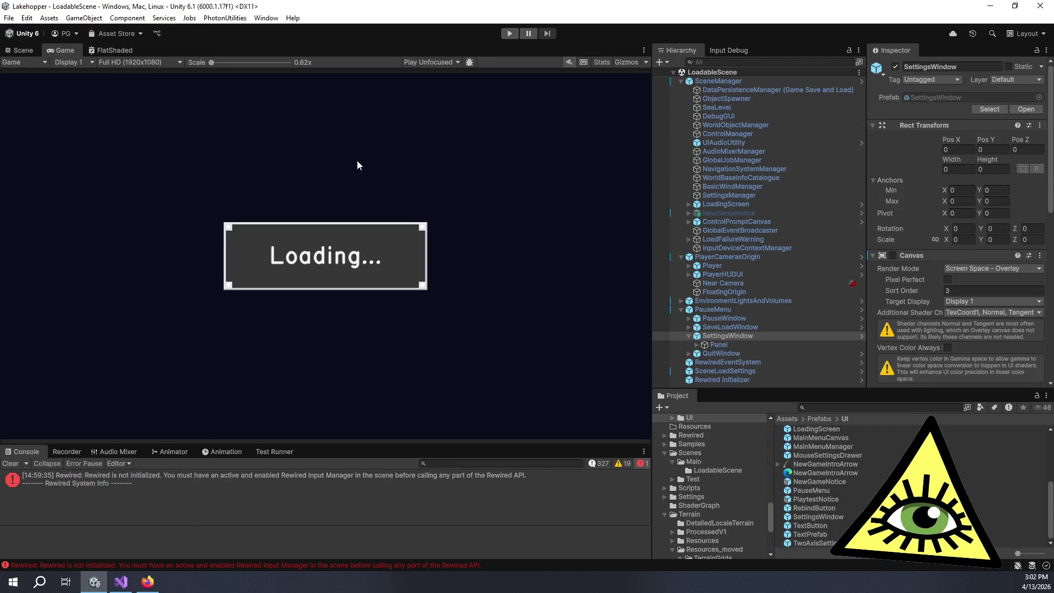
left_click(511, 33)
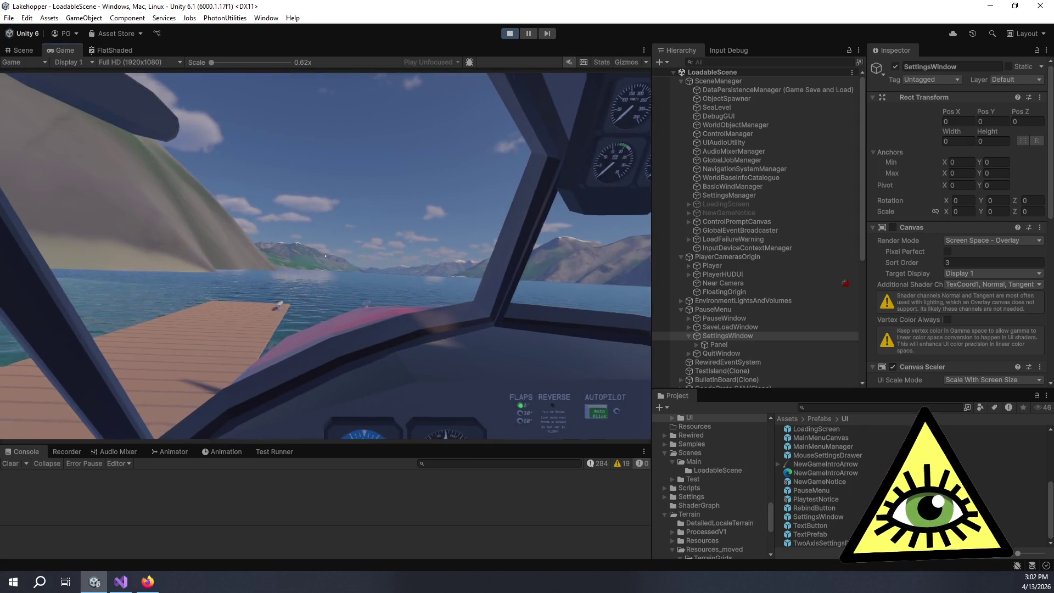
mouse_move(325, 256)
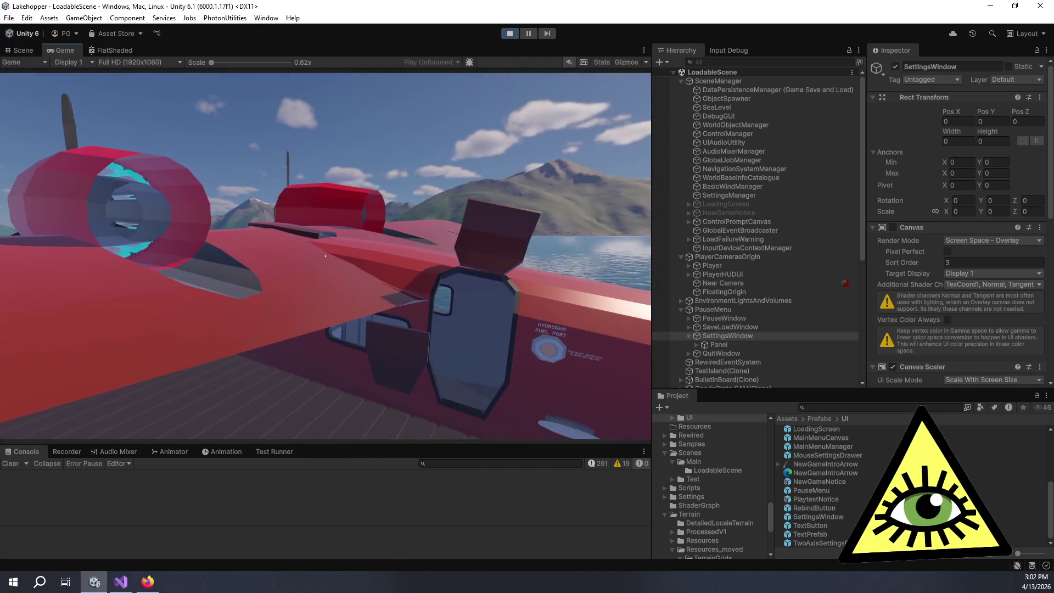
key("e")
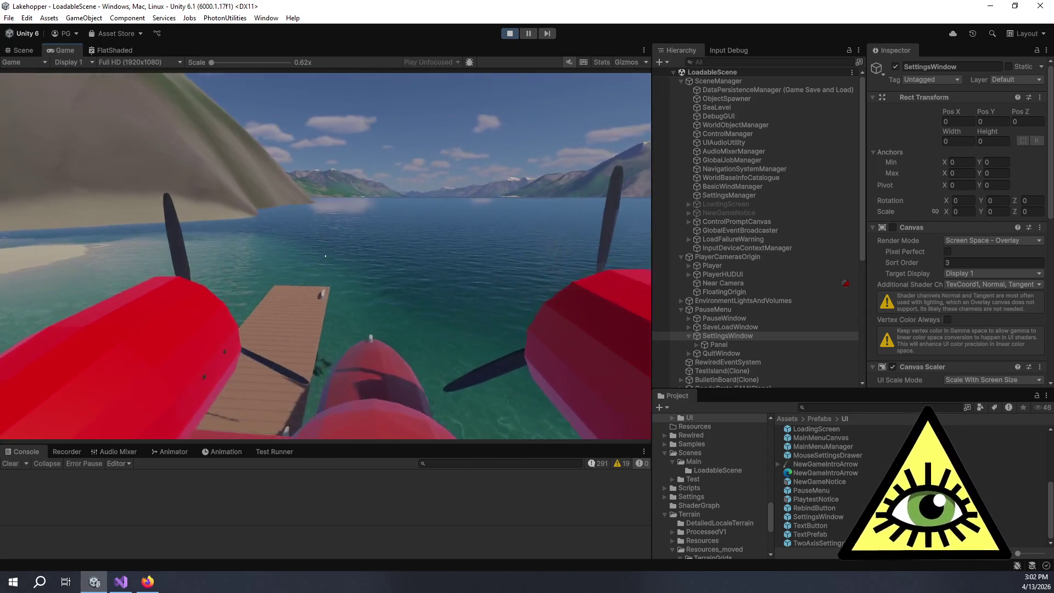
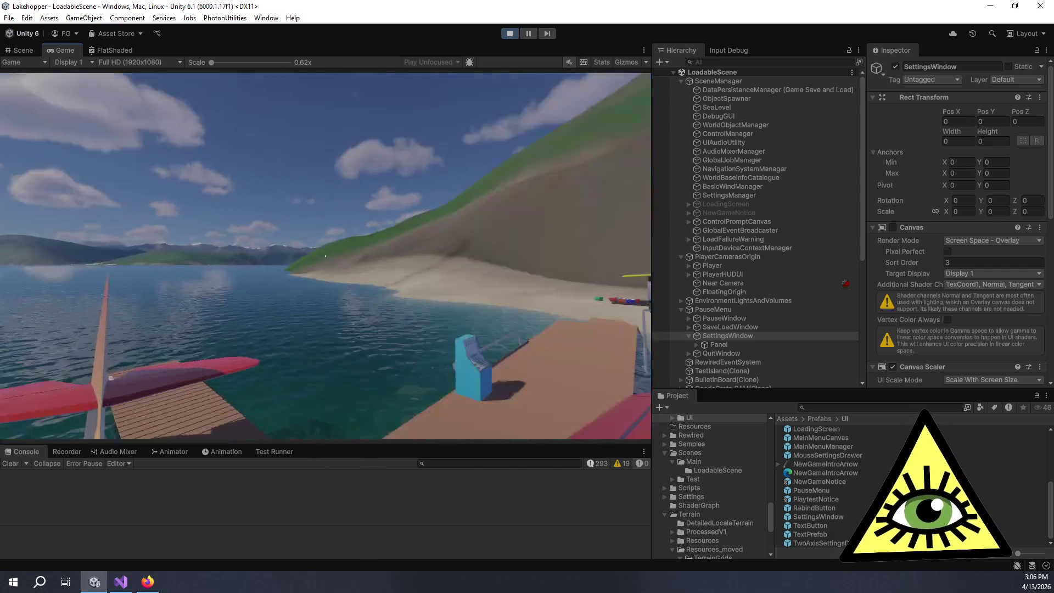
Open and resume from the game's pause menu, pause play mode, and return to Visual Studio
key("Escape")
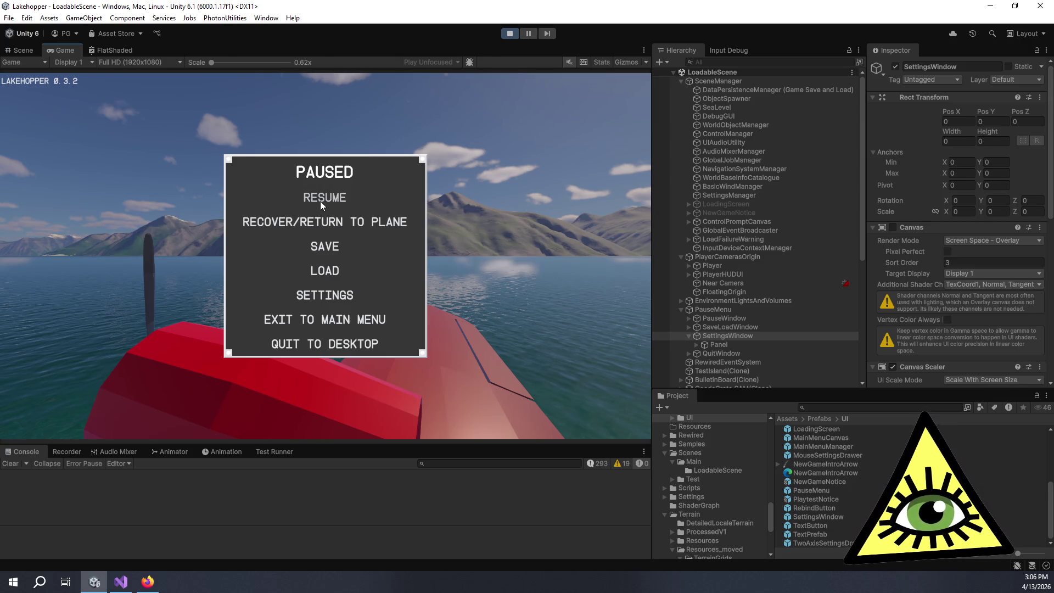
left_click(322, 201)
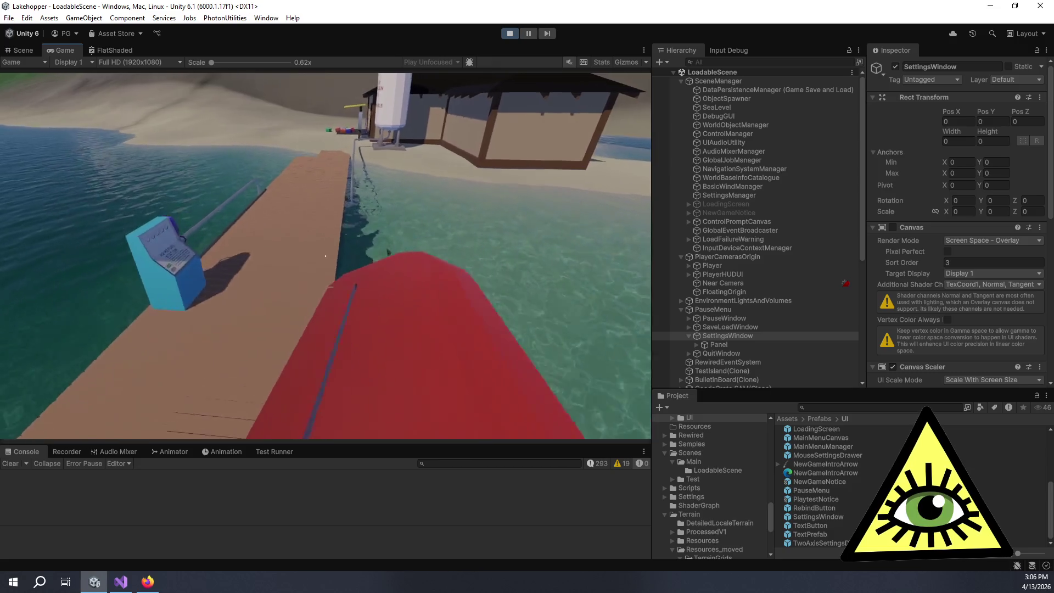
key("ctrl+shift+p")
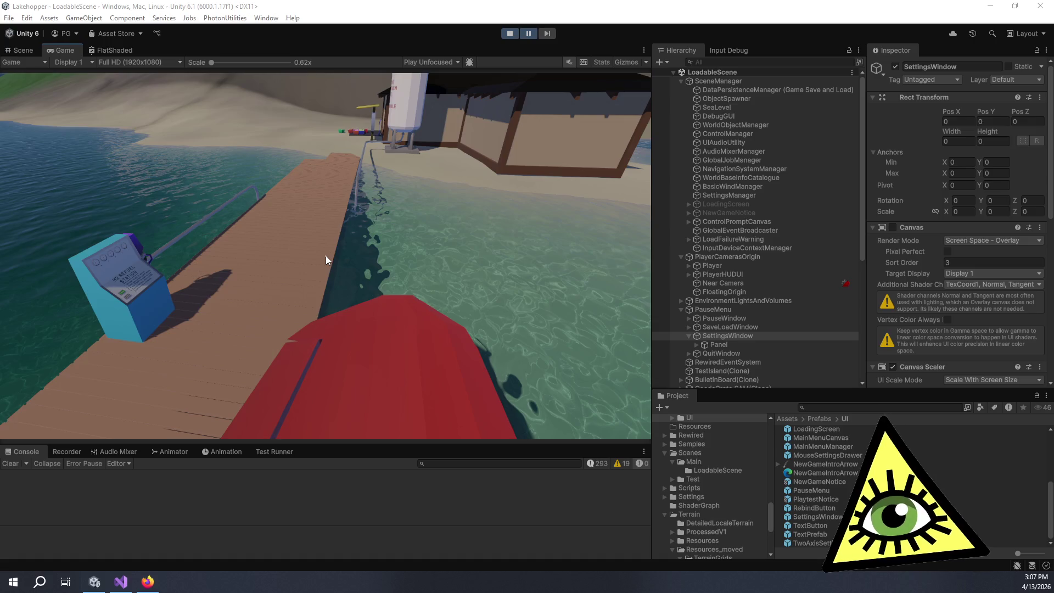
key("alt+Tab")
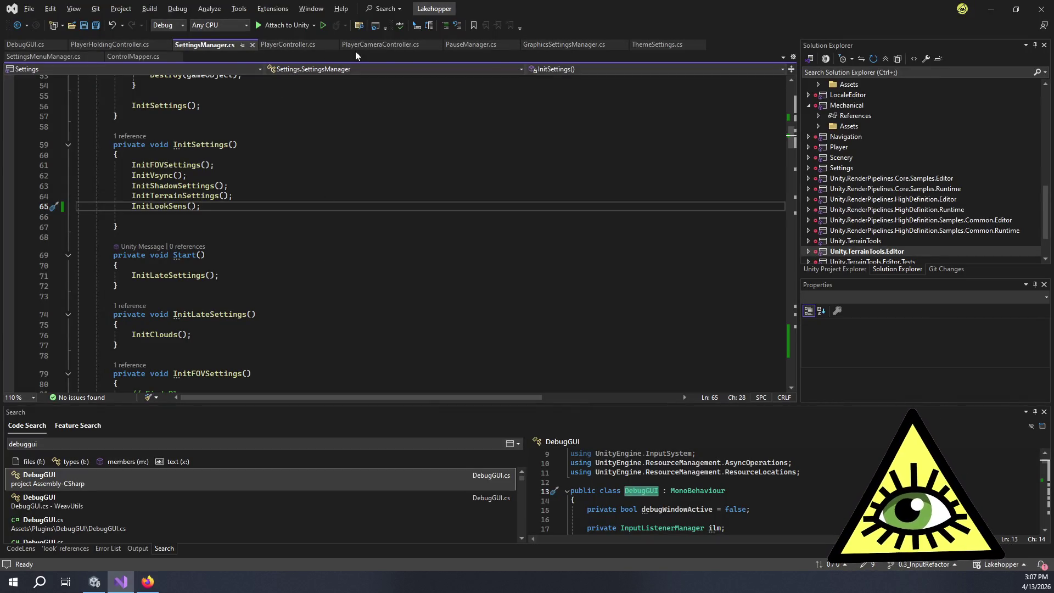
Bring up ControlMapper.cs and scroll through its code
left_click(124, 57)
scroll(268, 179, "up", 9)
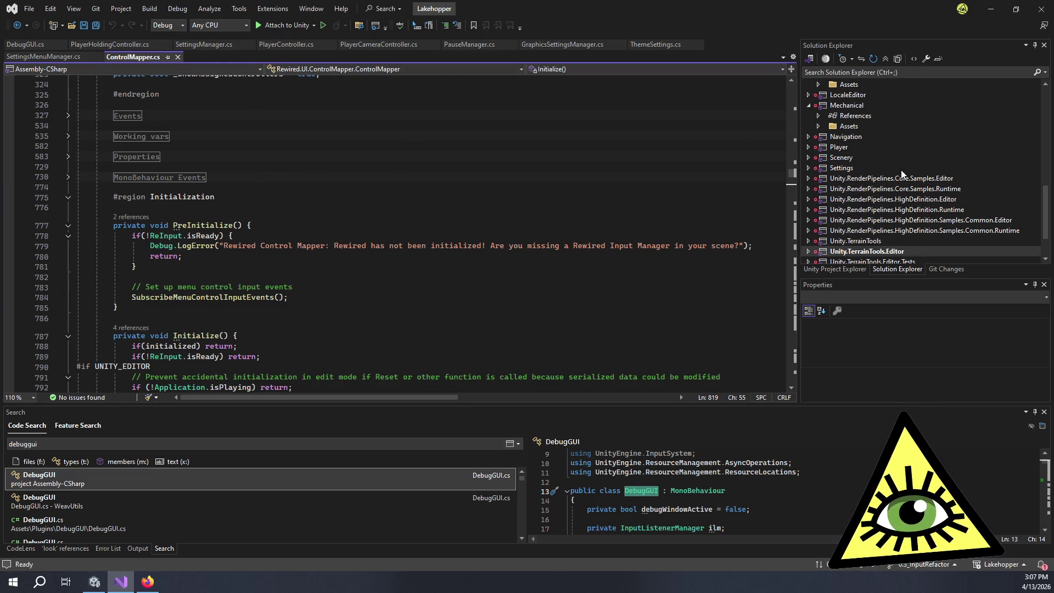
scroll(871, 149, "up", 5)
scroll(846, 156, "up", 5)
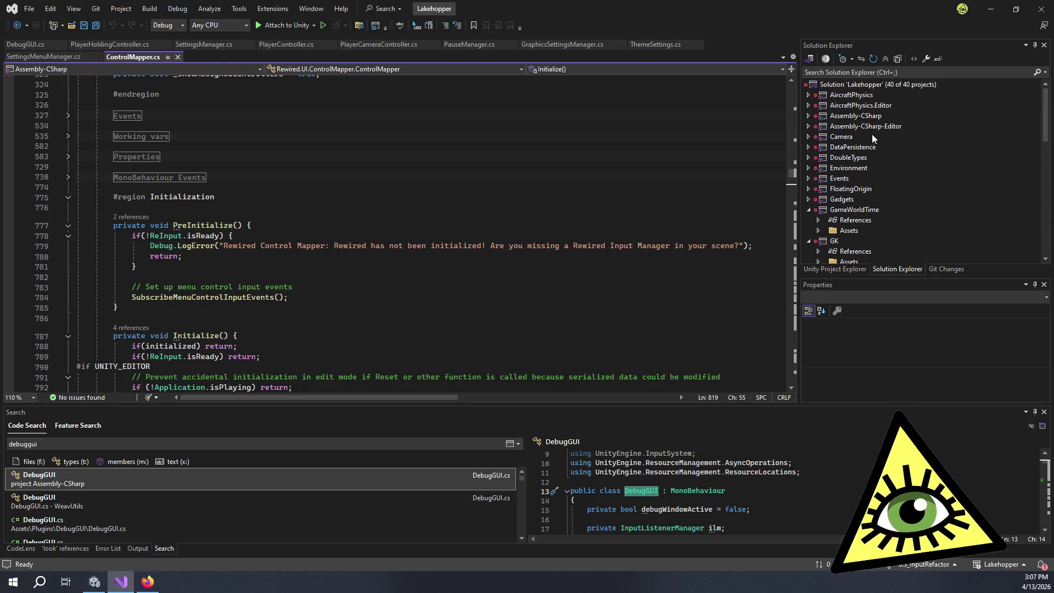
scroll(872, 137, "down", 3)
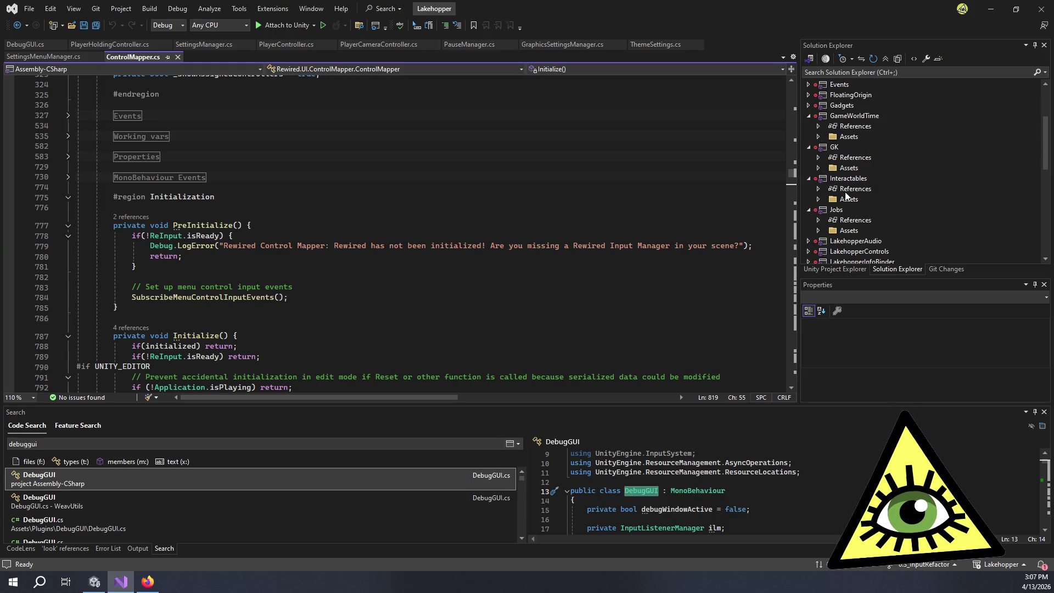
Expand LakehopperControls > Assets > Scripts > Controls and open InputListenerManager.cs
left_click(858, 230)
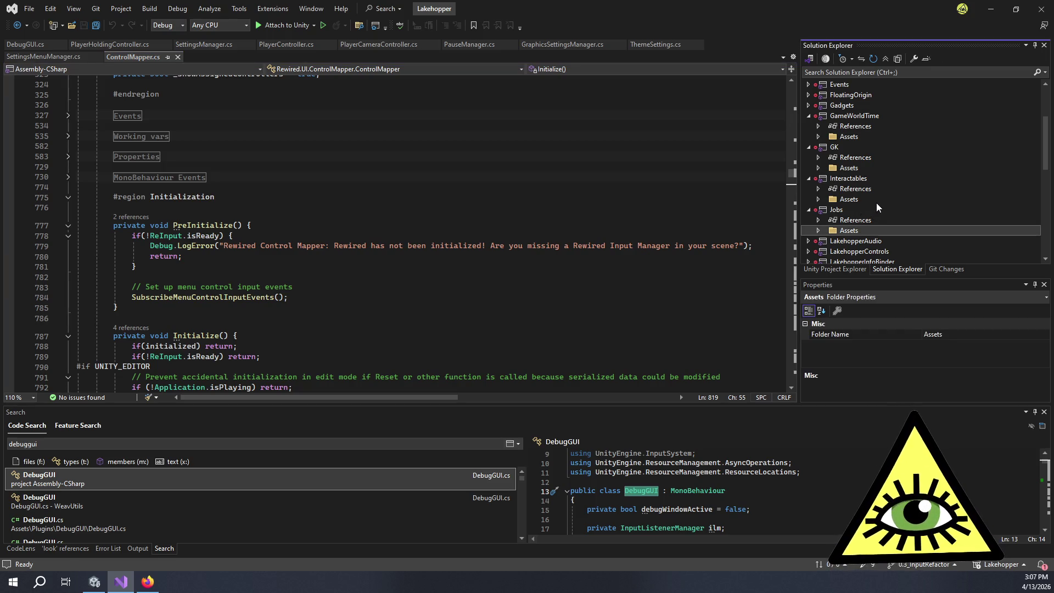
scroll(861, 193, "down", 2)
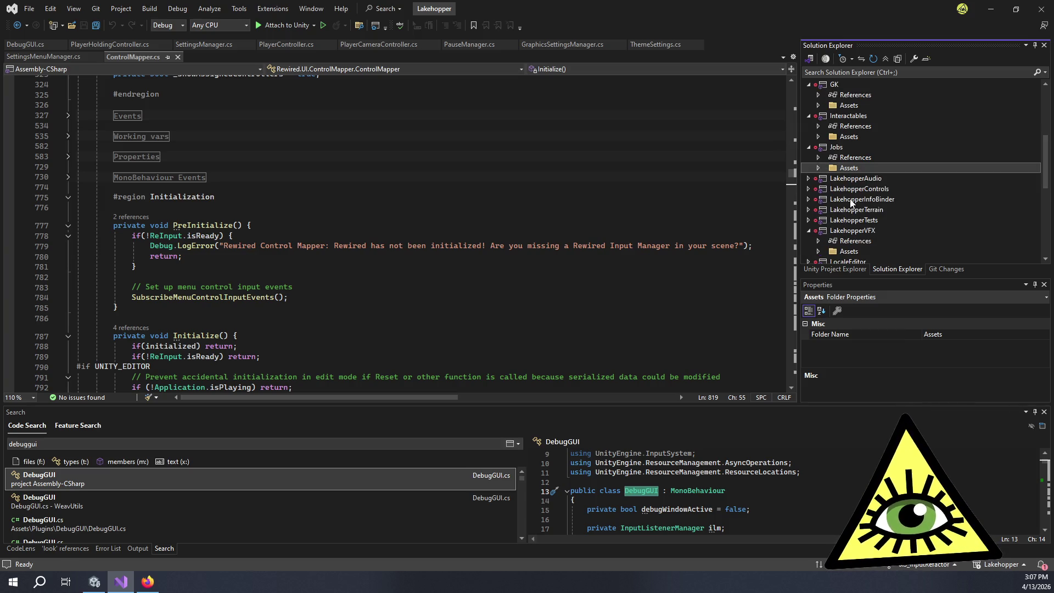
left_click(809, 189)
left_click(819, 210)
left_click(830, 220)
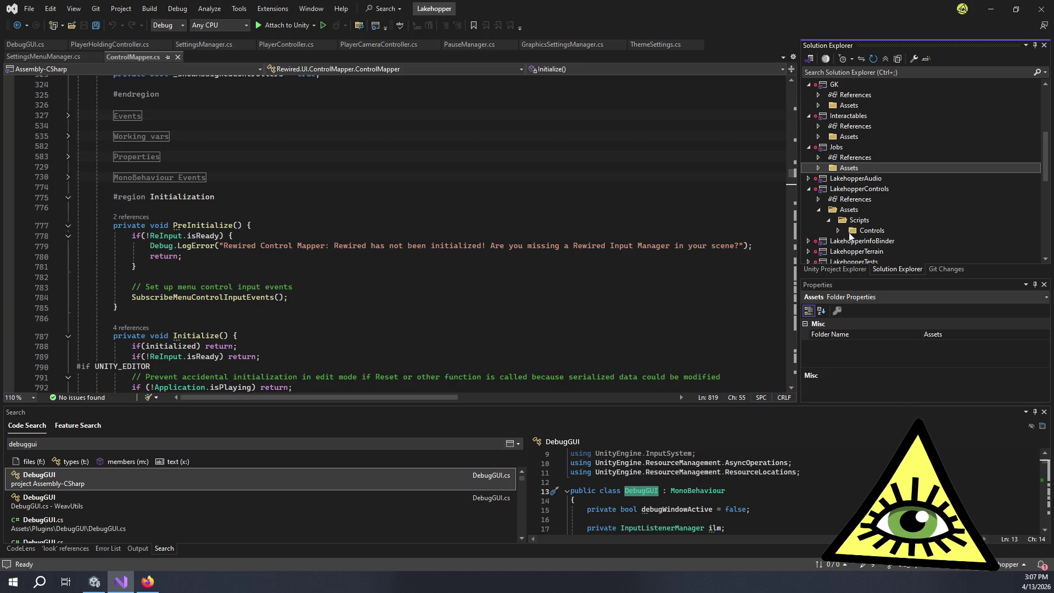
left_click(838, 231)
scroll(905, 207, "down", 2)
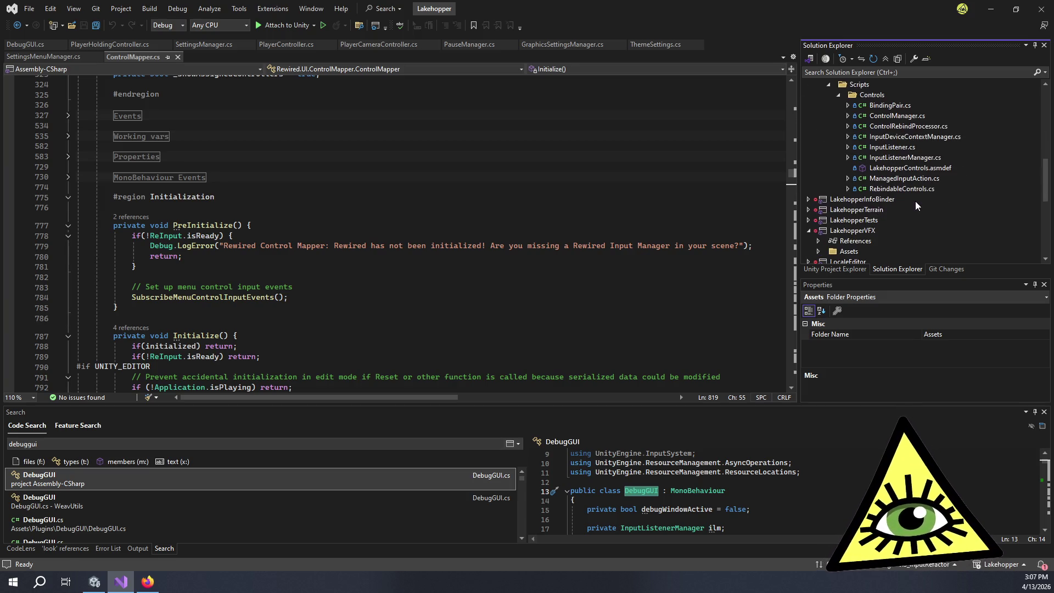
double_click(903, 159)
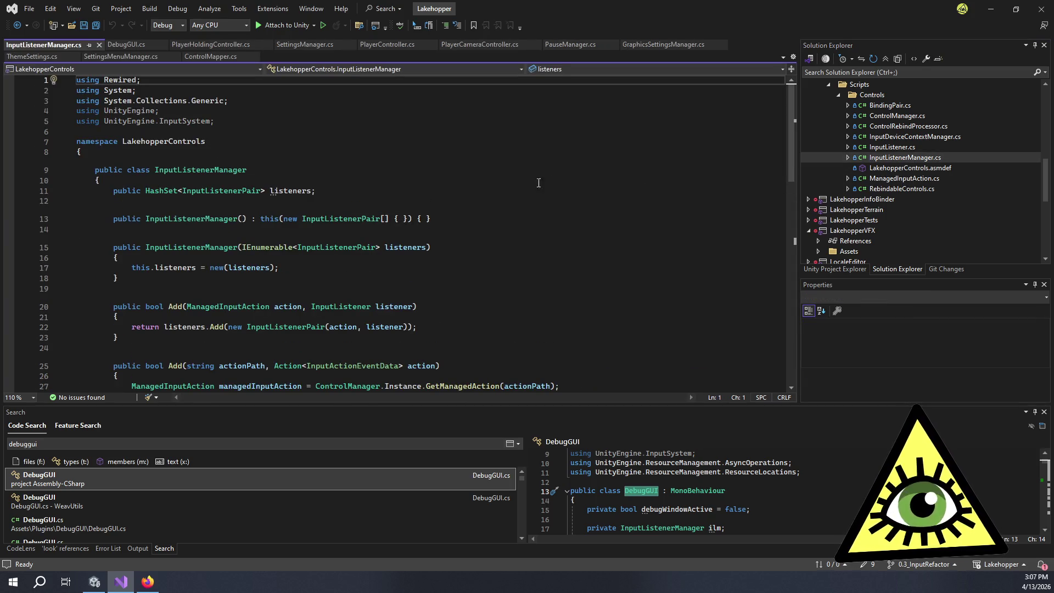
Scroll through the InputListenerManager class code
scroll(545, 166, "down", 5)
scroll(547, 162, "down", 4)
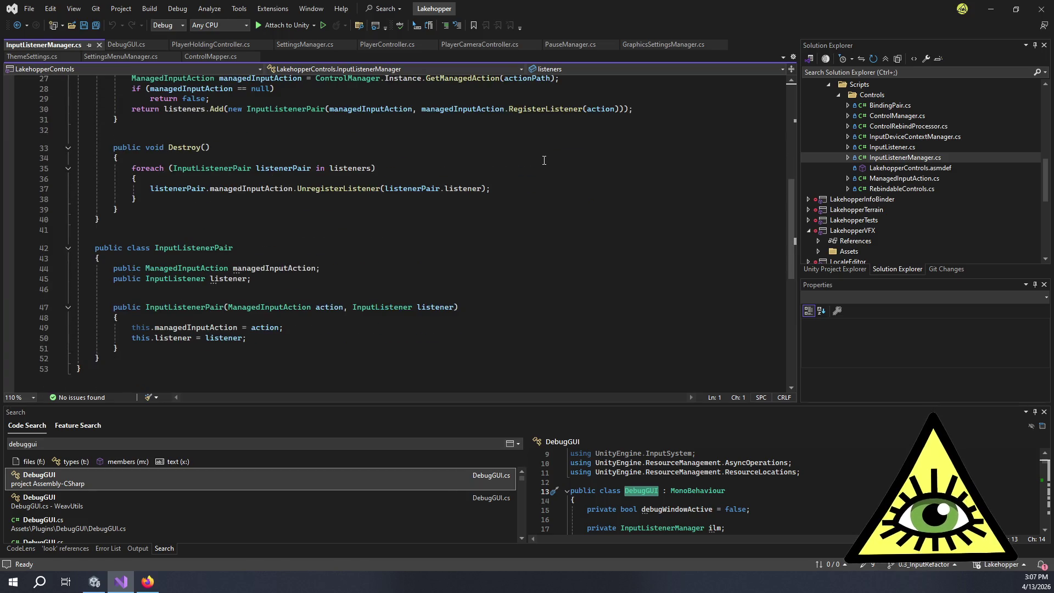
scroll(548, 157, "up", 6)
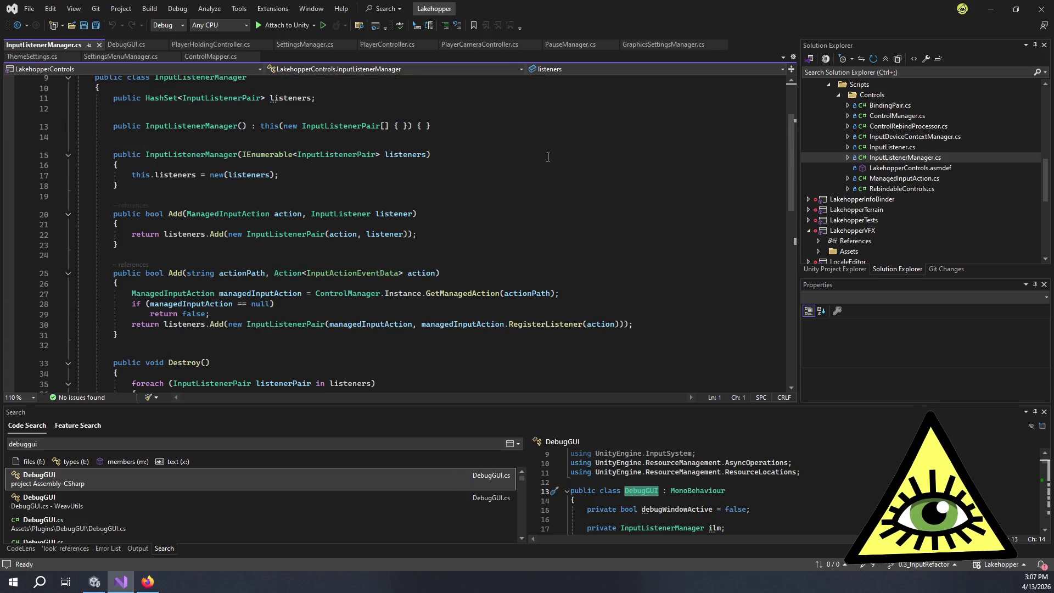
scroll(600, 147, "up", 3)
Open ControlManager.cs and read its Awake setup down past line 125
double_click(900, 116)
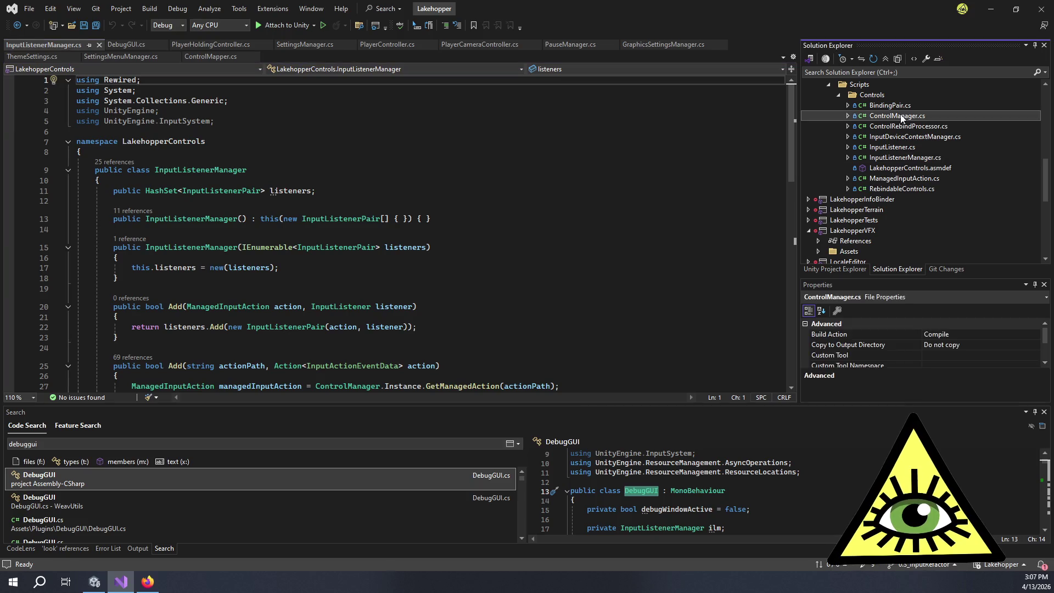
scroll(482, 210, "down", 13)
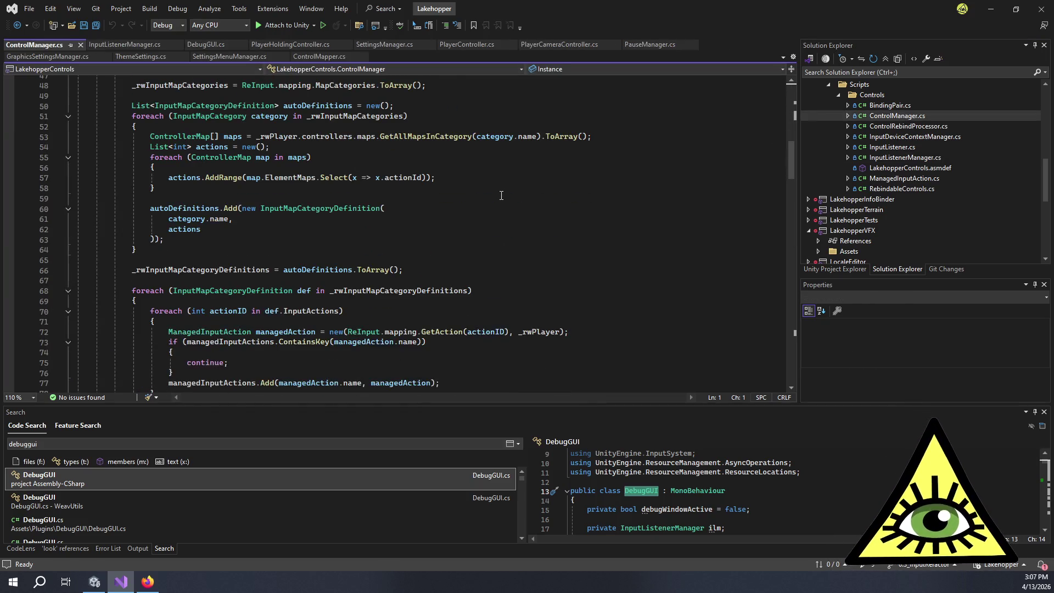
left_click(468, 248)
scroll(468, 248, "down", 8)
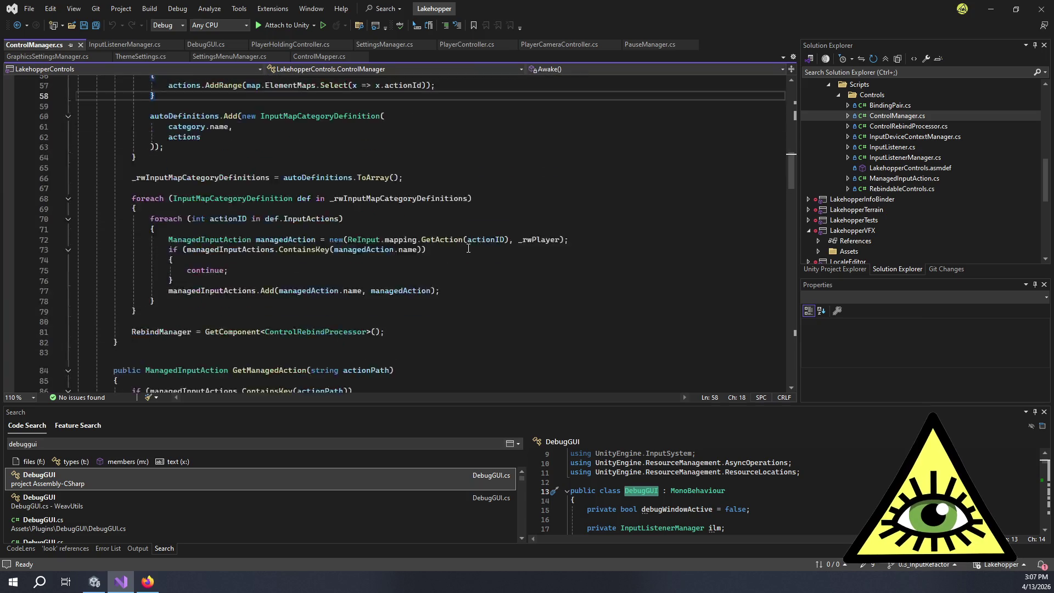
scroll(469, 248, "down", 14)
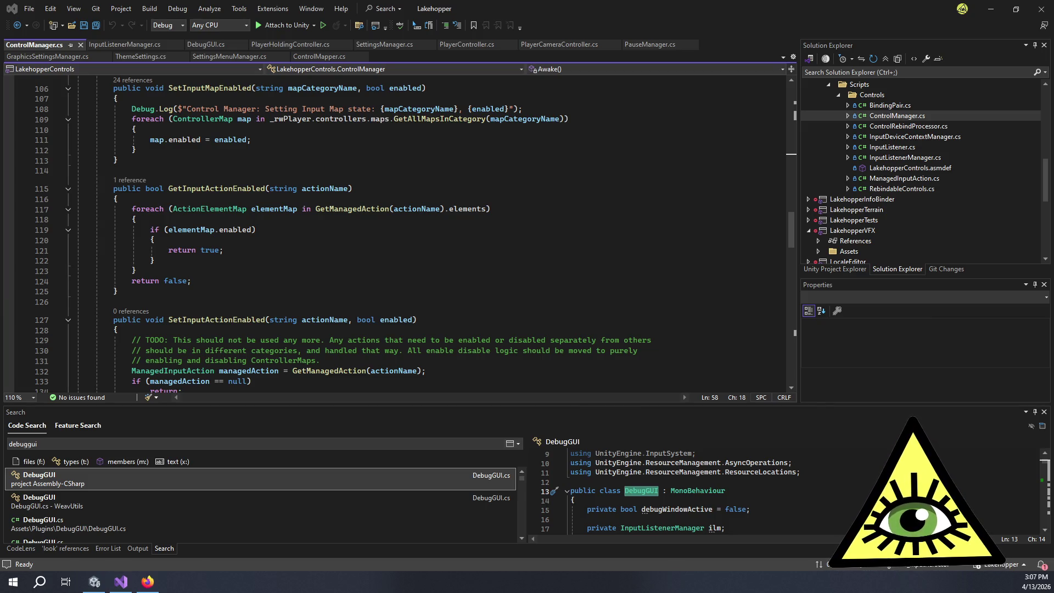
left_click(544, 291)
scroll(544, 296, "down", 4)
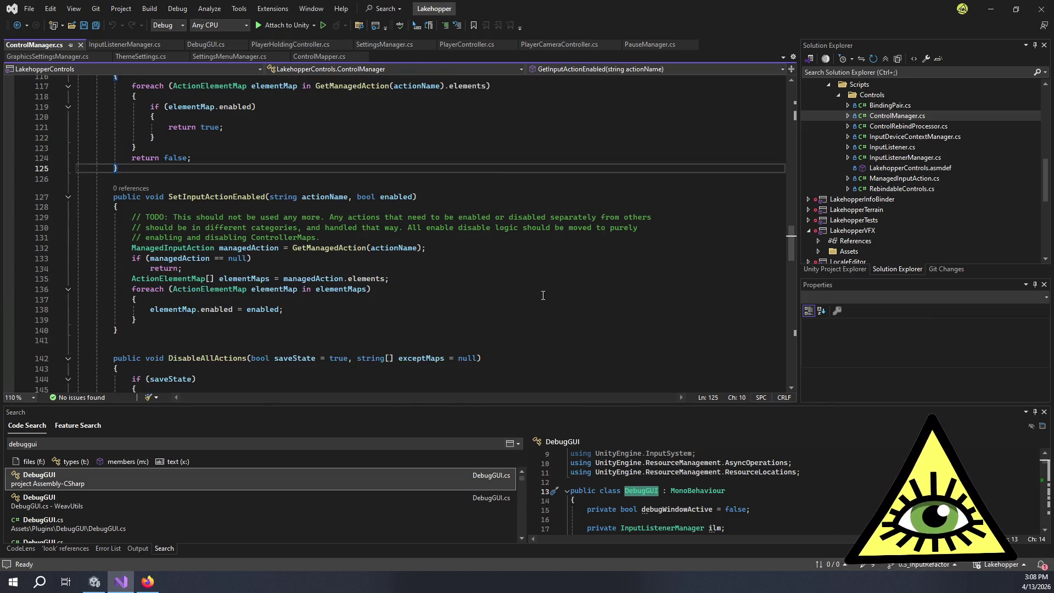
scroll(544, 295, "down", 4)
Scroll back up ControlManager.cs to review the managedInputActions dictionary
scroll(541, 307, "up", 3)
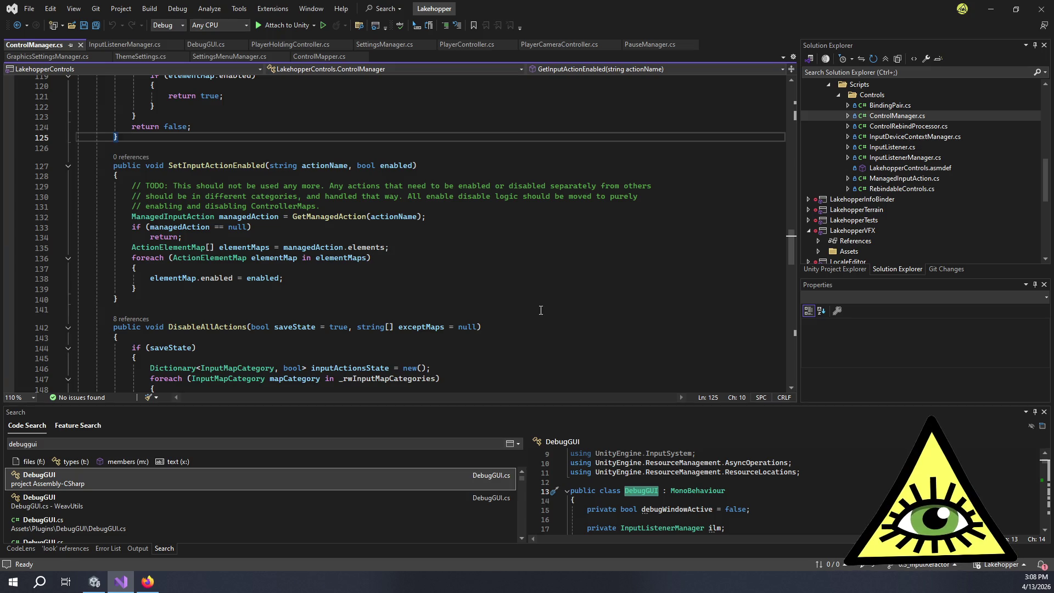
scroll(541, 310, "down", 15)
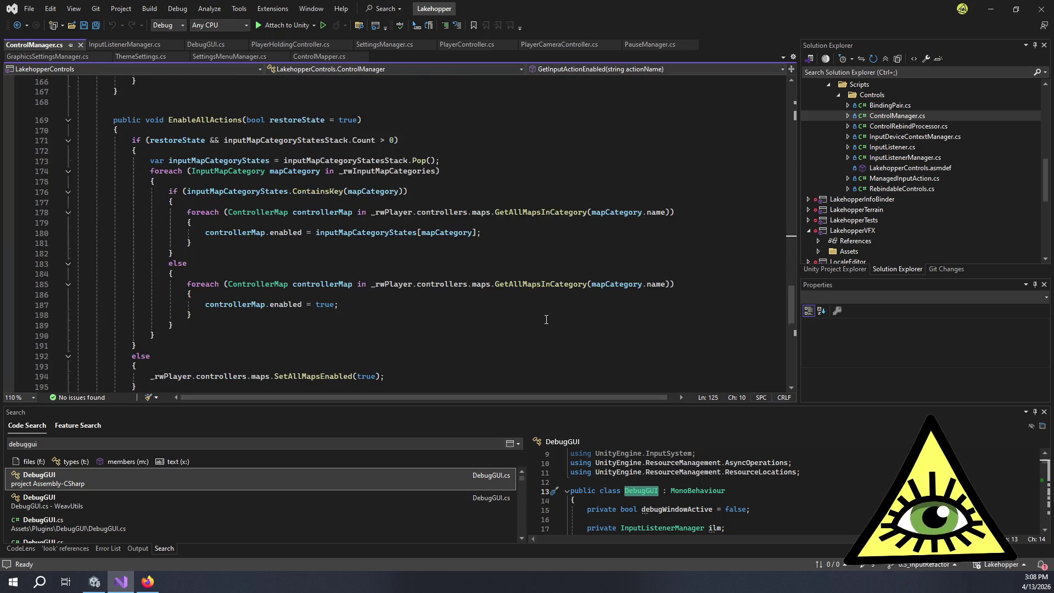
scroll(544, 318, "down", 8)
scroll(540, 321, "up", 20)
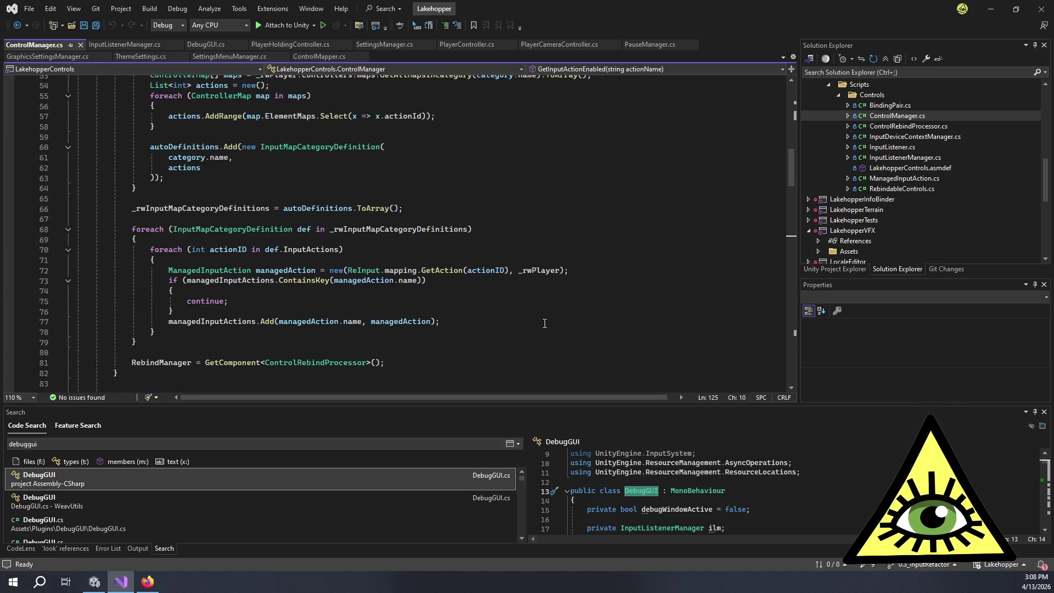
scroll(533, 316, "up", 7)
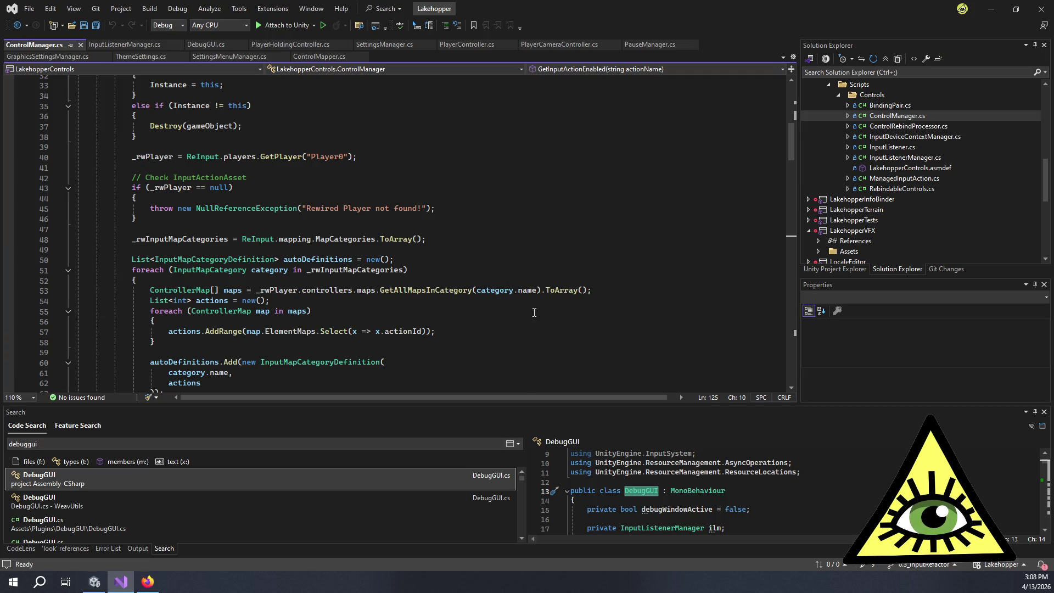
scroll(535, 312, "up", 5)
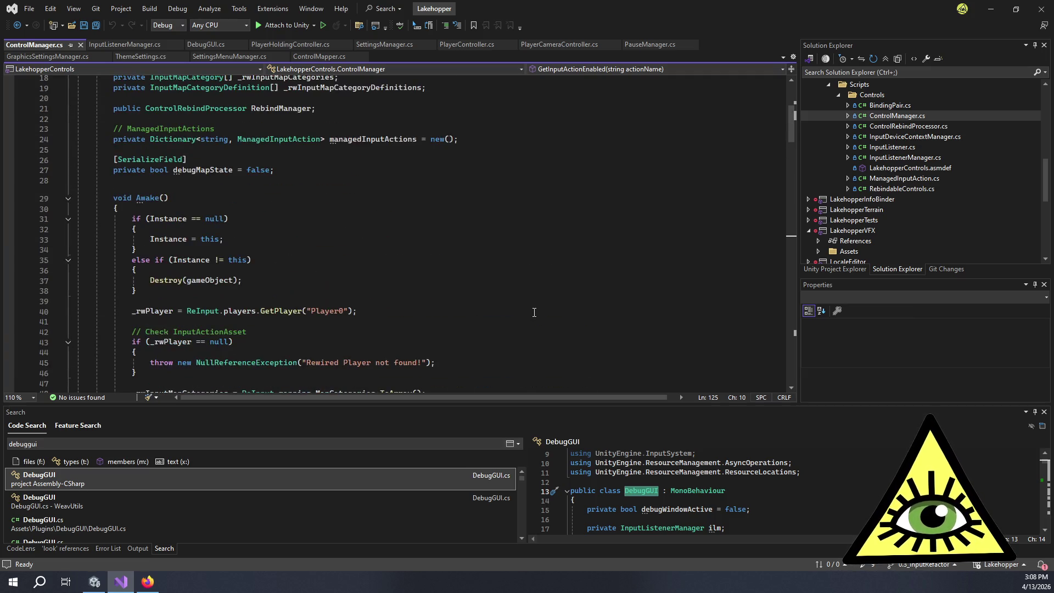
scroll(535, 313, "up", 2)
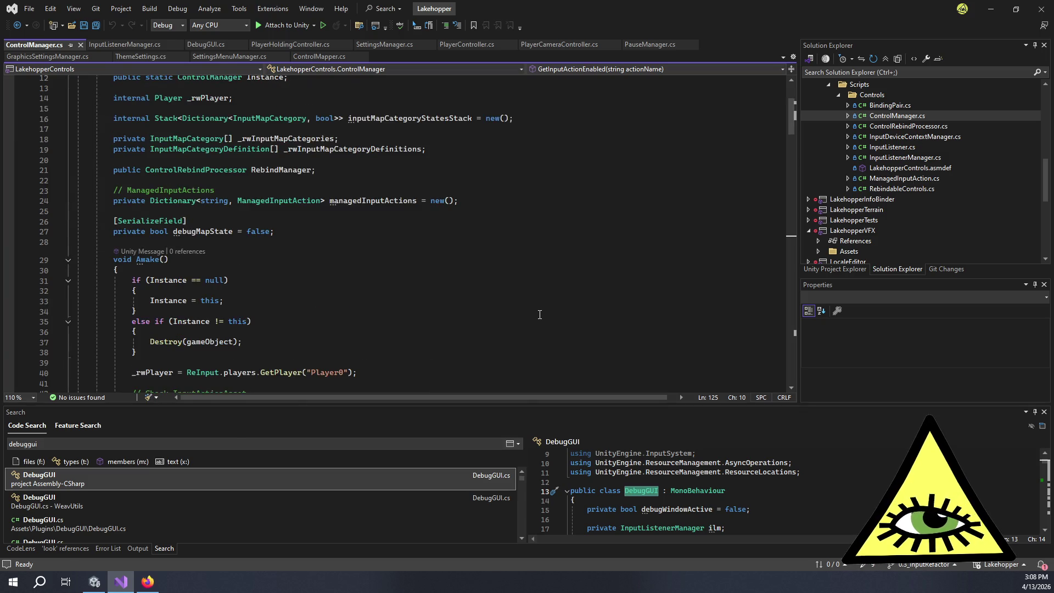
mouse_move(365, 202)
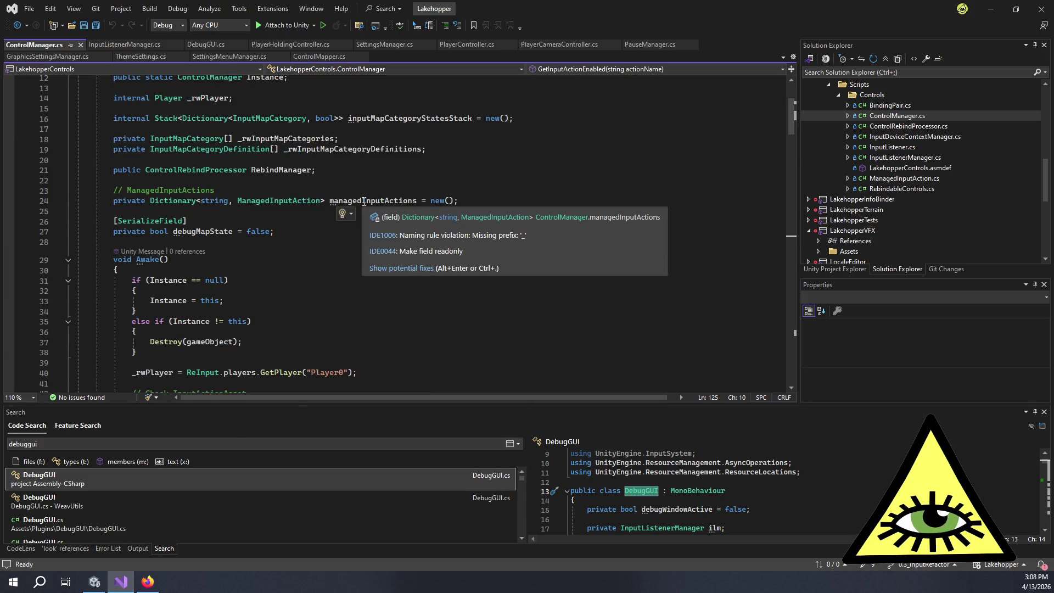
scroll(364, 202, "up", 3)
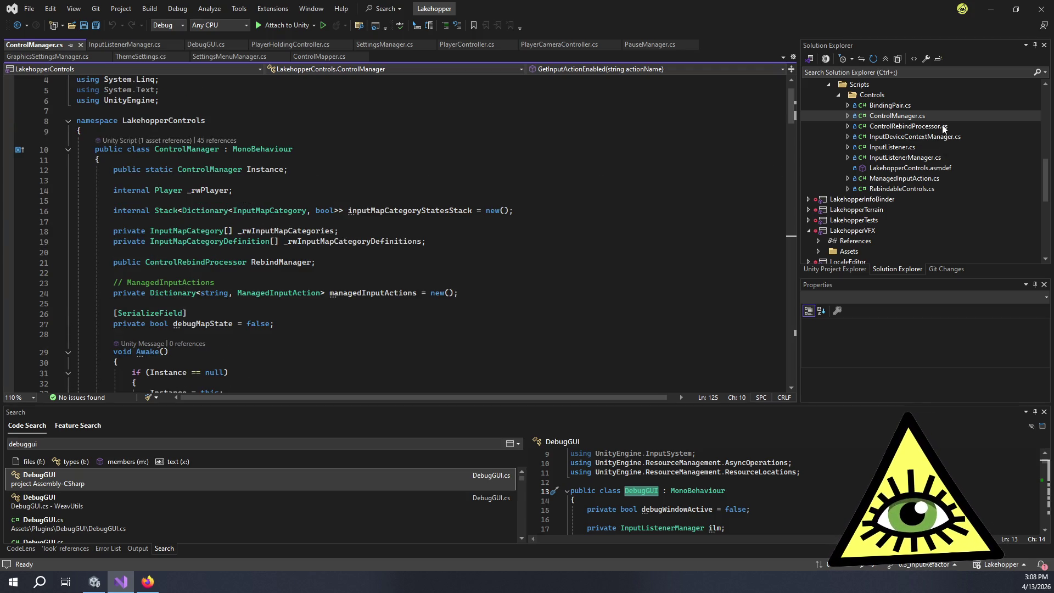
In ManagedInputAction.cs, make the line 29 axis subscription use AxisActiveOrJustInactive
double_click(915, 181)
scroll(482, 235, "down", 5)
scroll(482, 235, "down", 1)
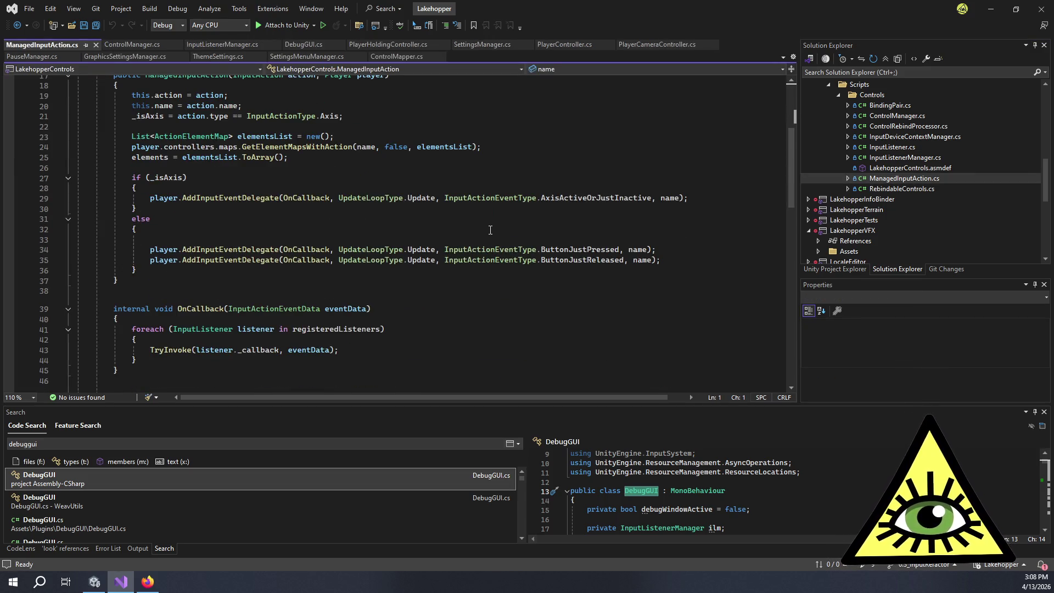
double_click(568, 199)
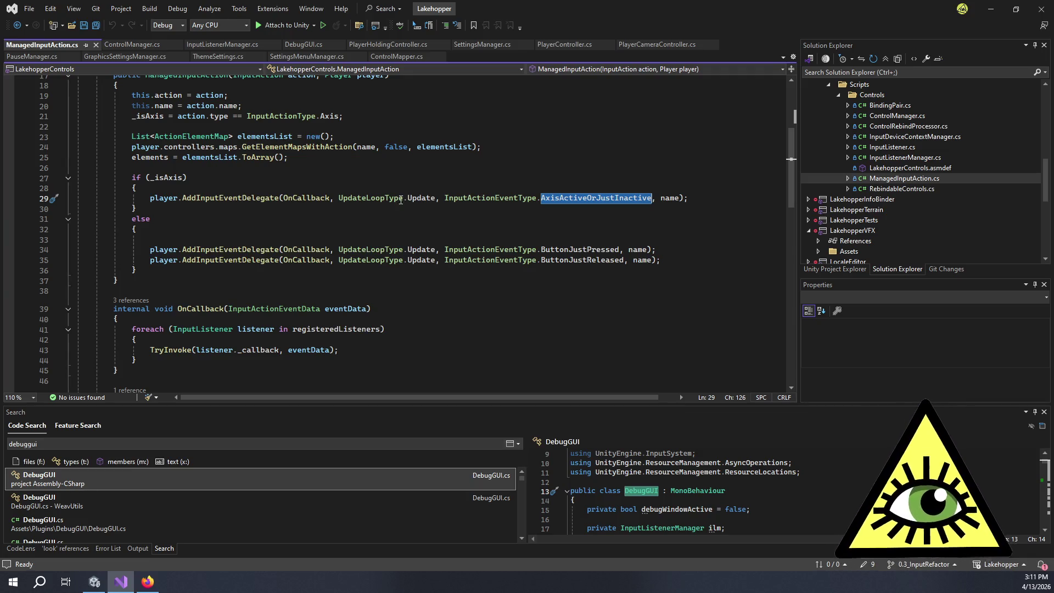
left_click(302, 196)
In PlayerController.cs, select the OnLookVertical handler inside SetInitialInputs
key("Up")
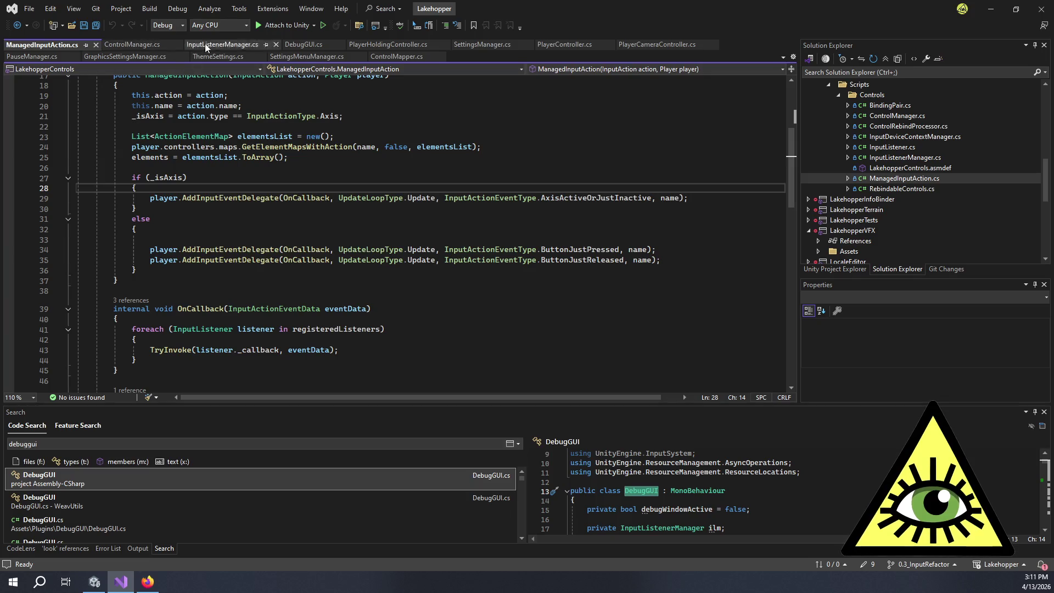
left_click(549, 43)
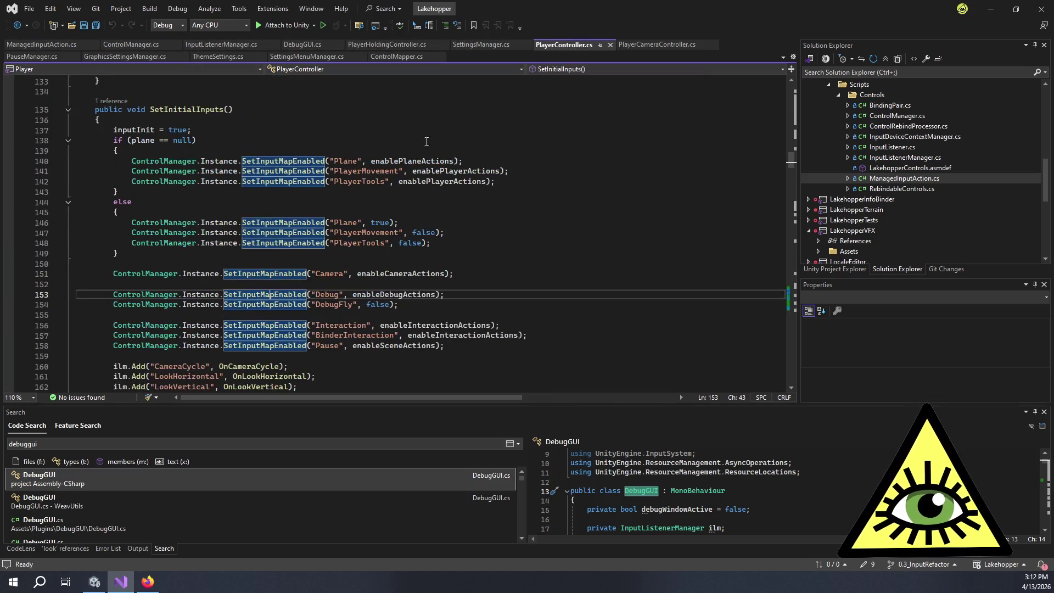
left_click(360, 202)
scroll(329, 214, "down", 6)
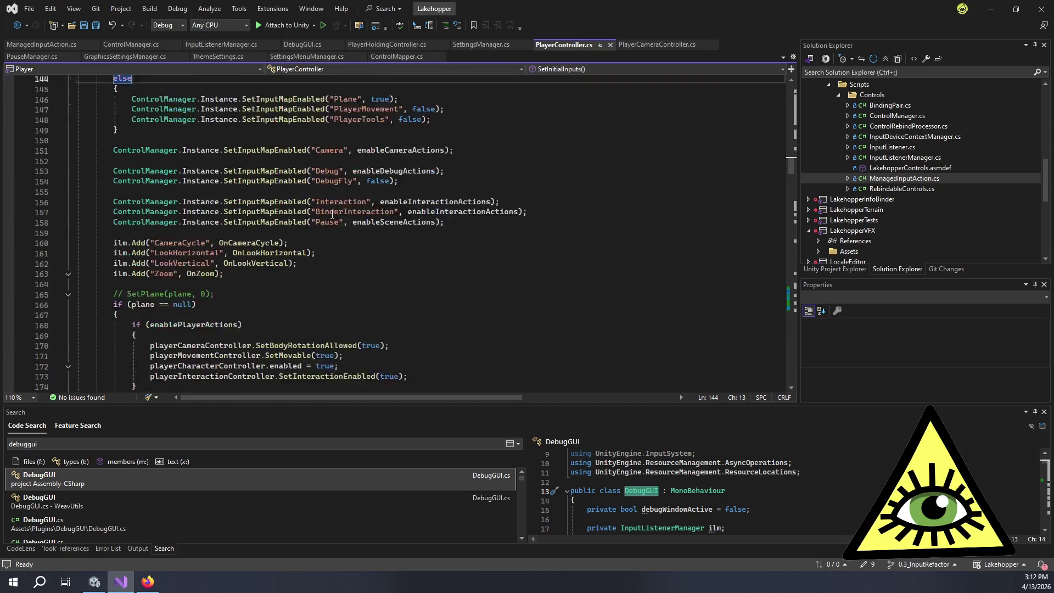
double_click(250, 201)
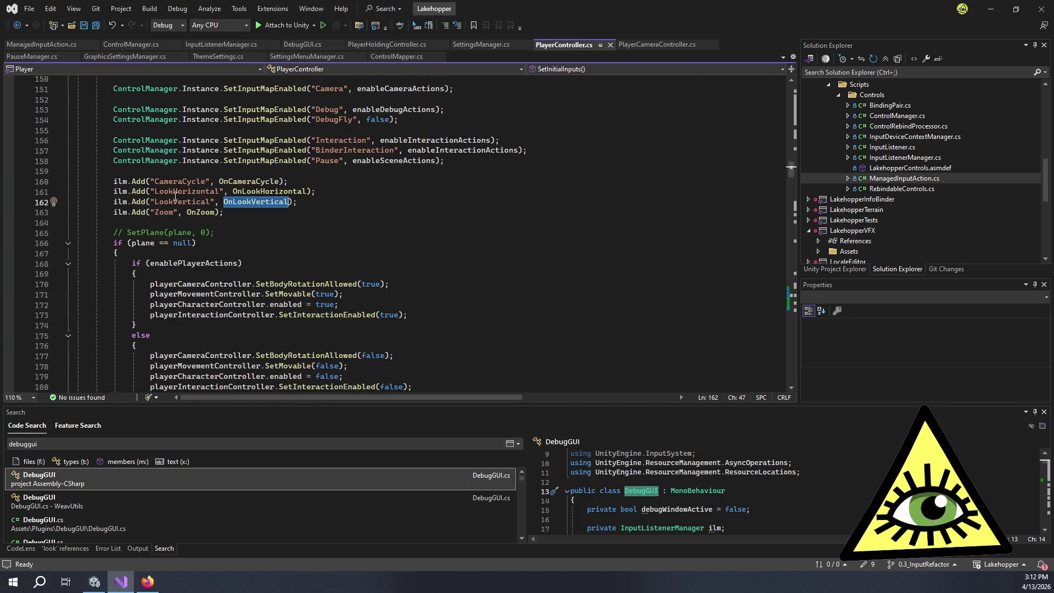
Go to OnLookVertical's definition, inspect the line 422 look vector assignment, then show ControlMapper.cs
key("F12")
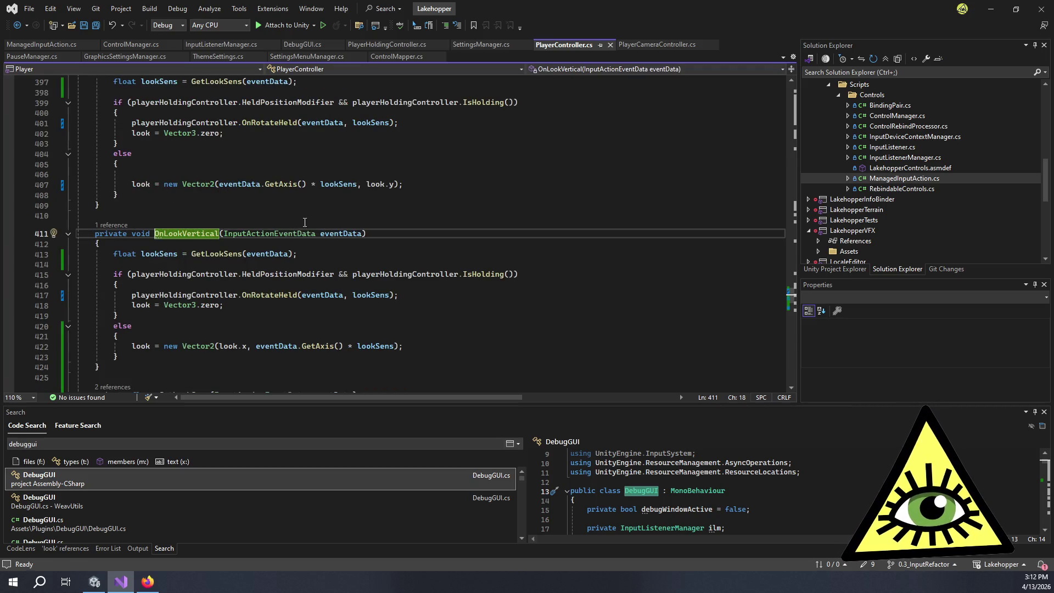
left_click(322, 253)
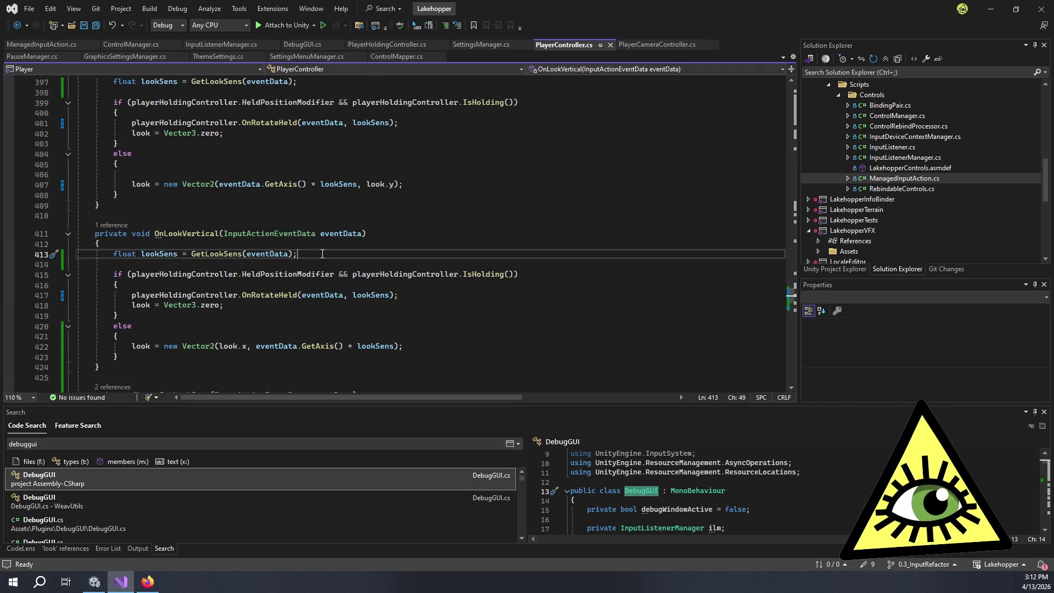
scroll(278, 248, "down", 3)
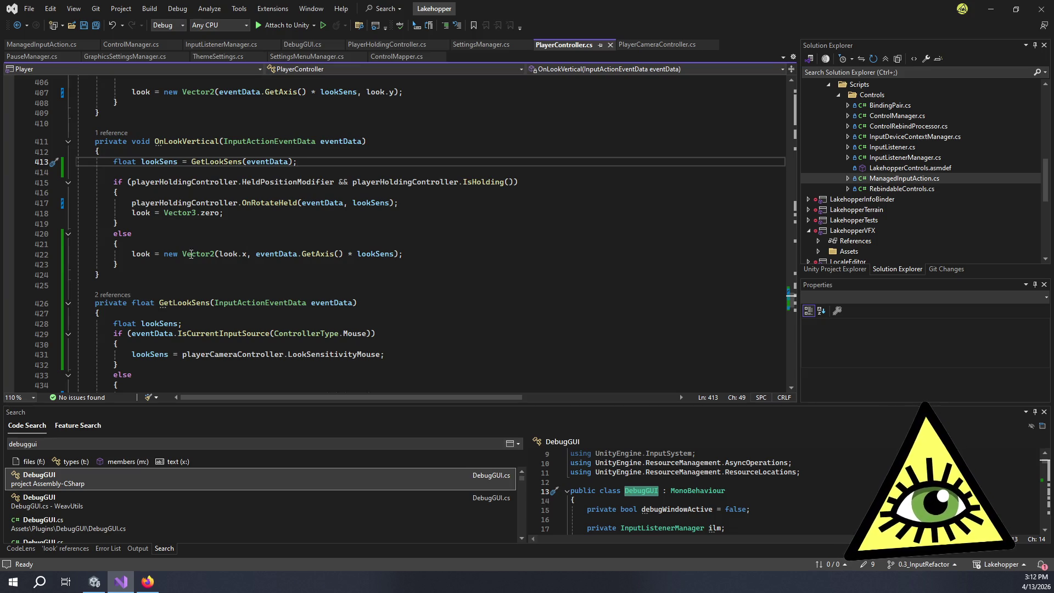
mouse_move(141, 254)
left_mouse_down()
mouse_move(216, 252)
mouse_move(171, 251)
left_mouse_up()
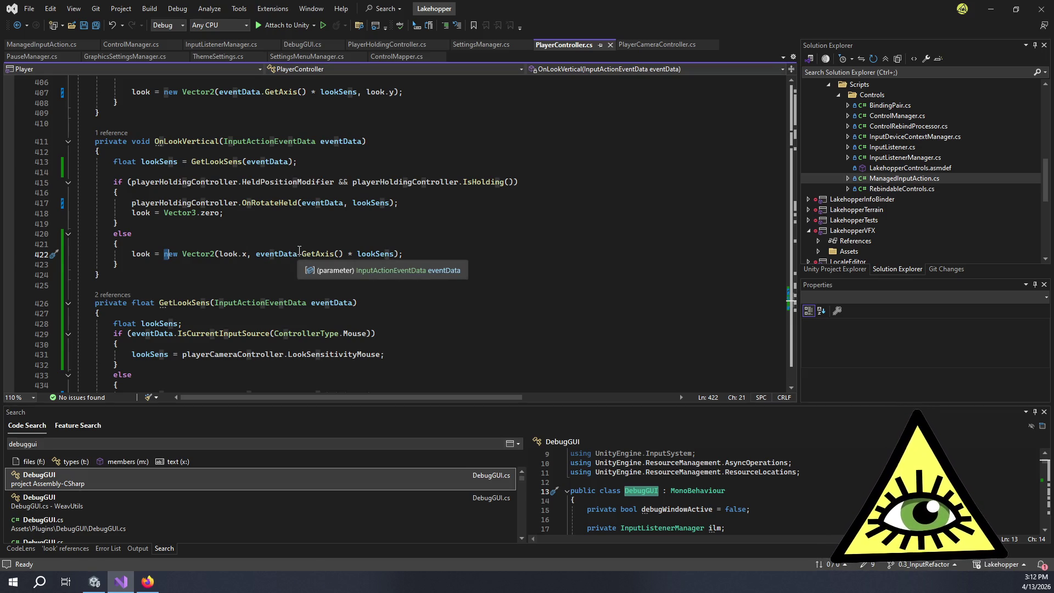
left_click(416, 252)
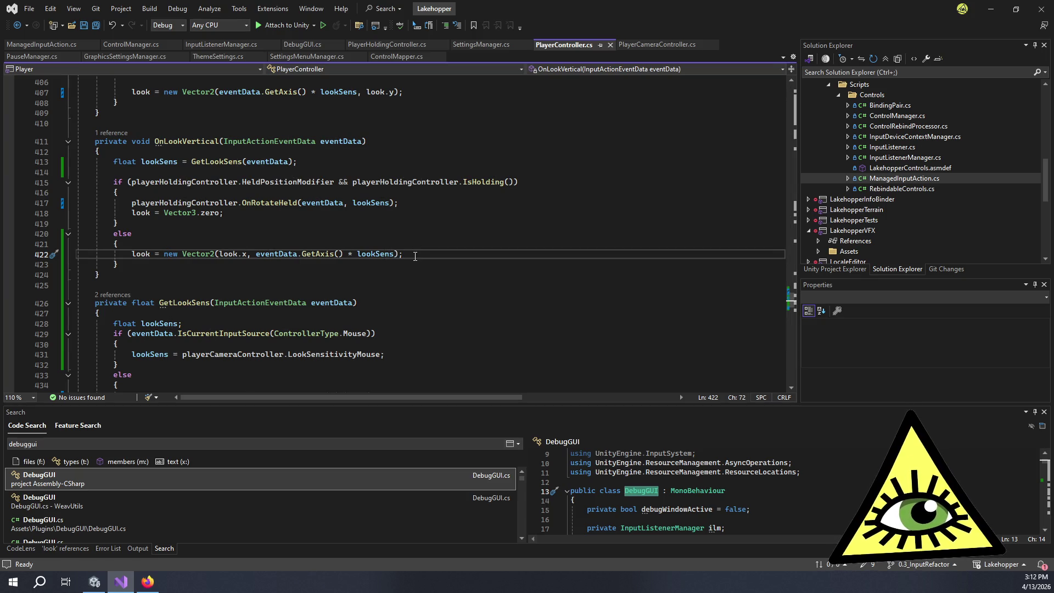
left_click(347, 142)
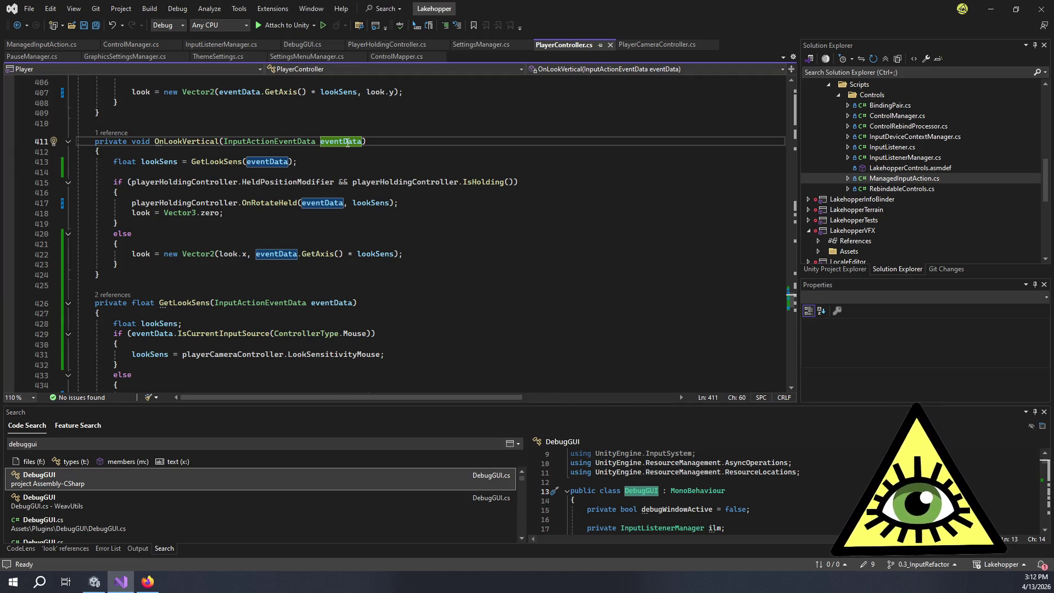
left_click(396, 57)
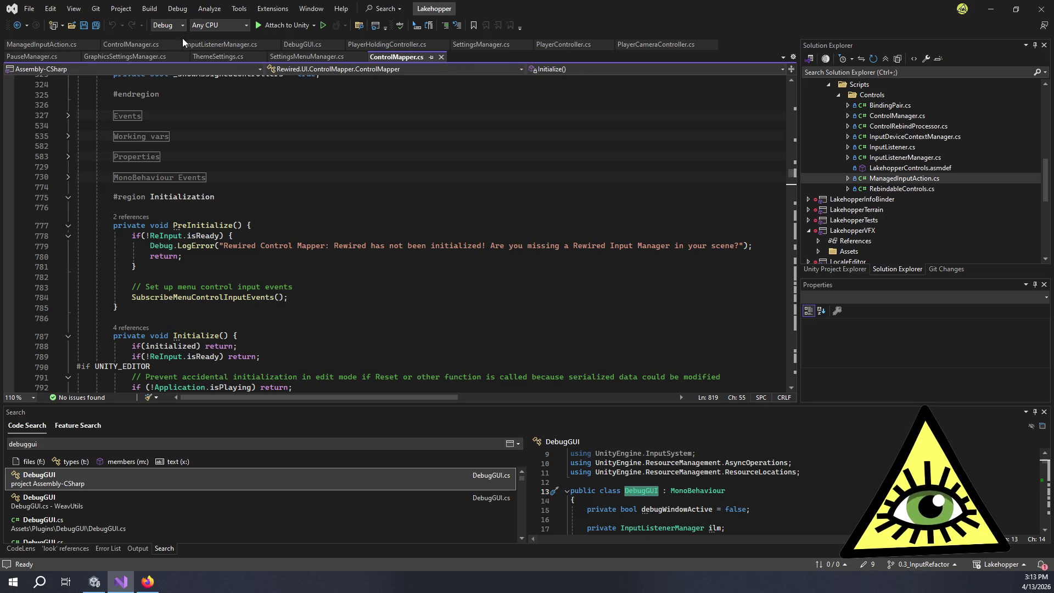
Check Quick Info for AxisActiveOrJustInactive in ManagedInputAction.cs, then return to PlayerController.cs
left_click(74, 47)
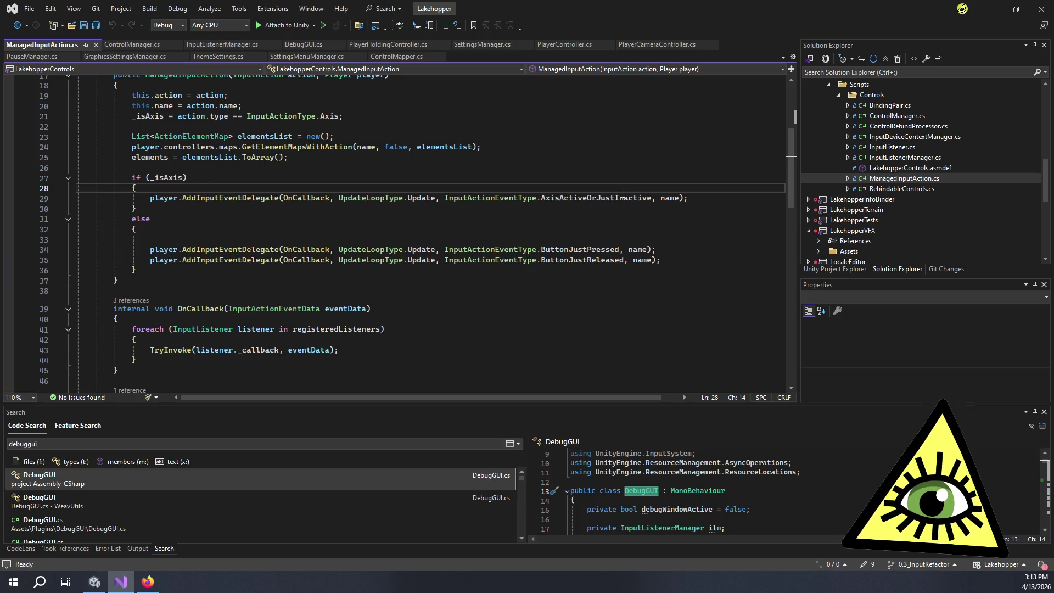
mouse_move(597, 200)
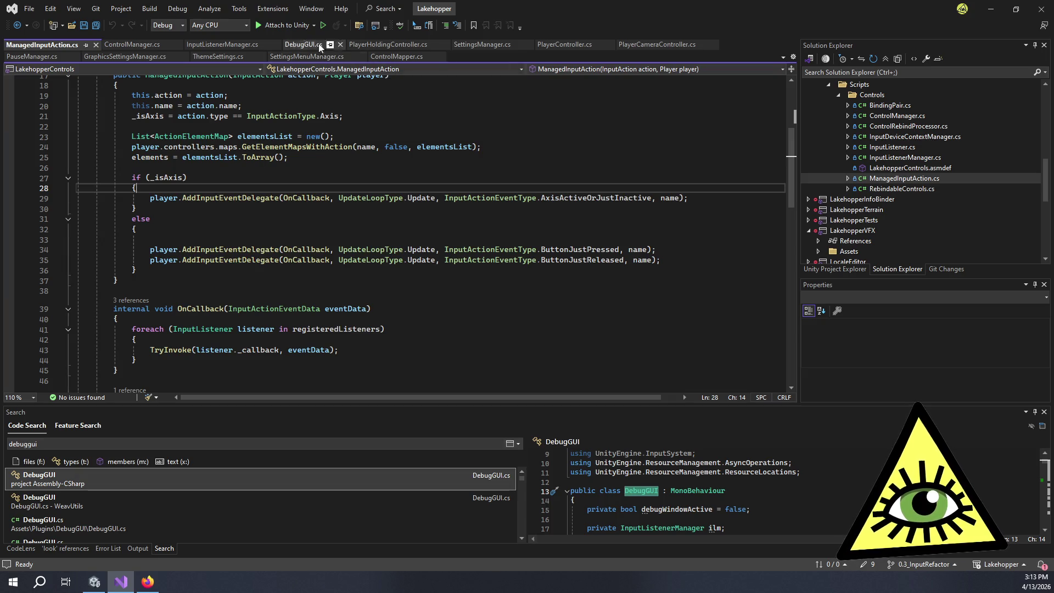
left_click(565, 45)
Find All References to the look field on line 422, listing its 8 uses
left_click(142, 254)
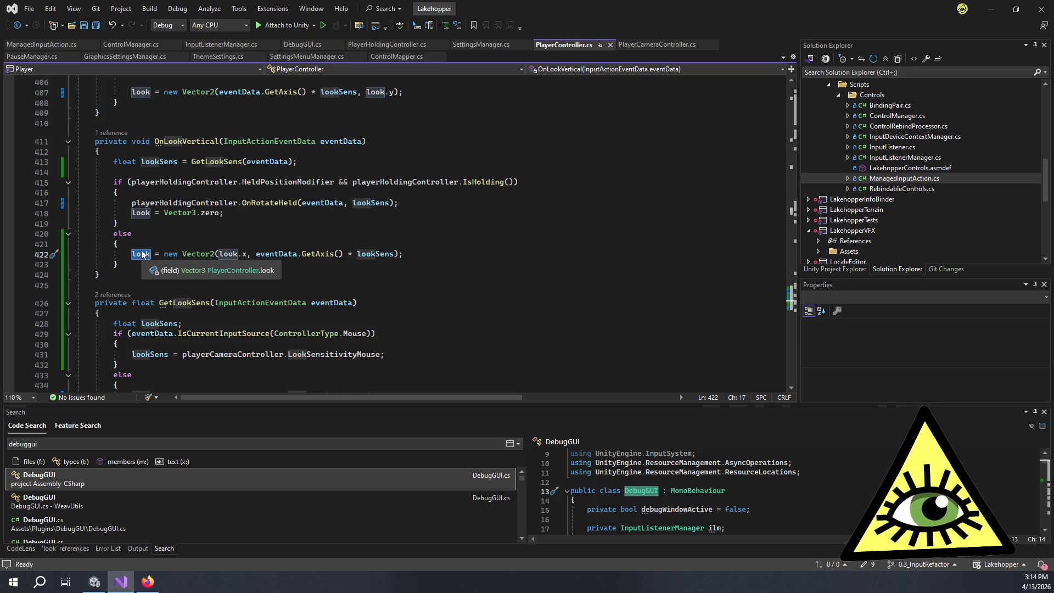
left_click(141, 253)
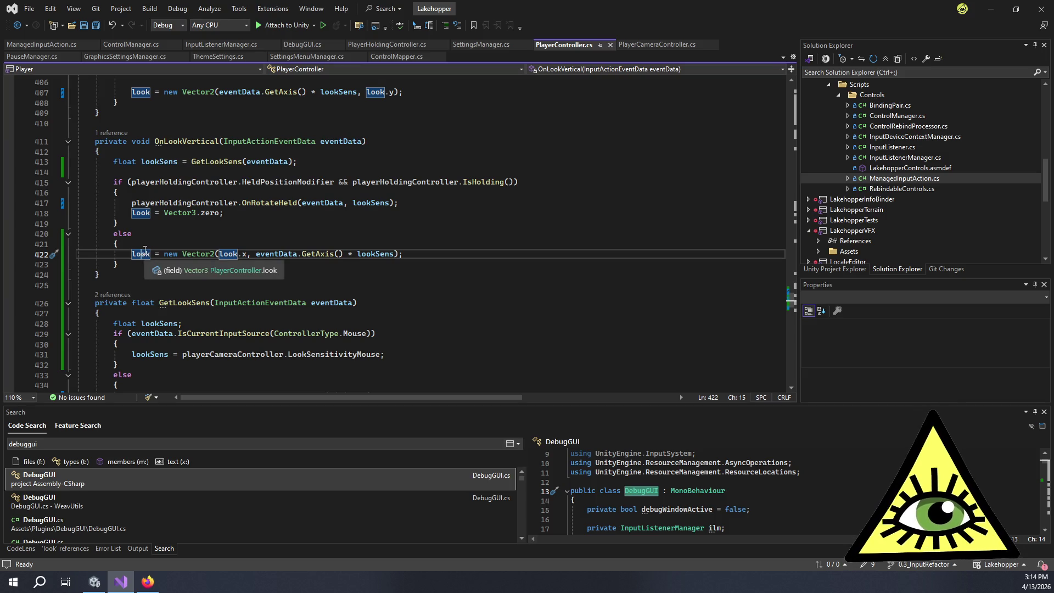
key("shift+F12")
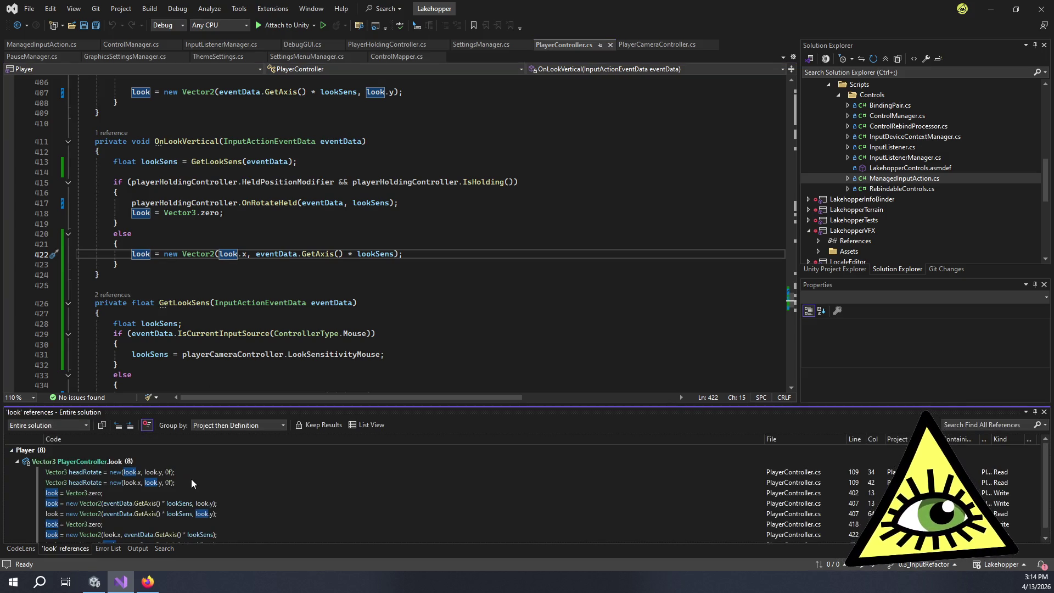
Jump to line 109 in Update and add a new line 'look =' after headRotate
scroll(192, 479, "down", 1)
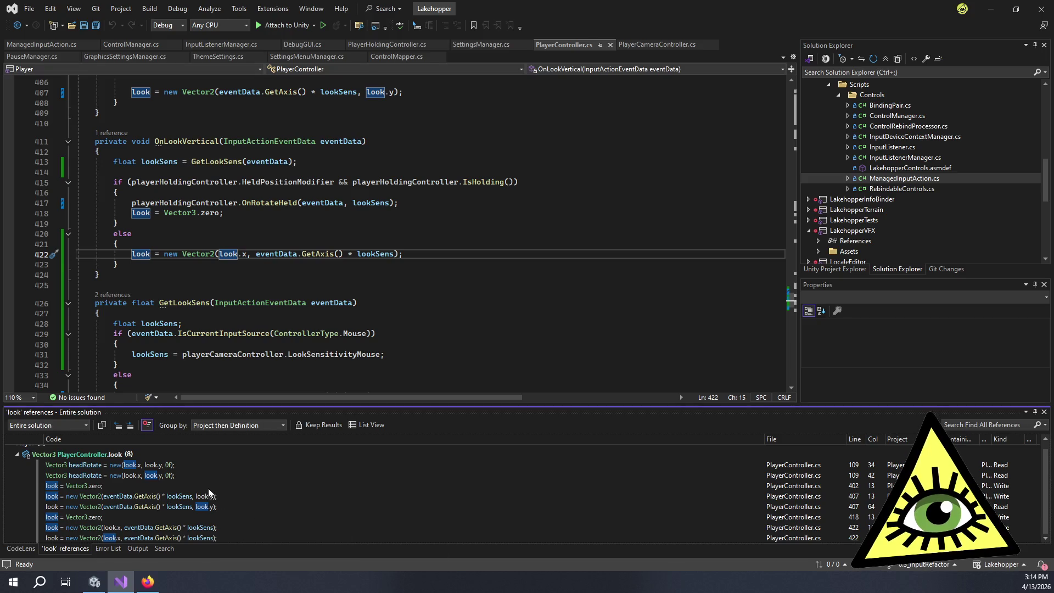
double_click(133, 464)
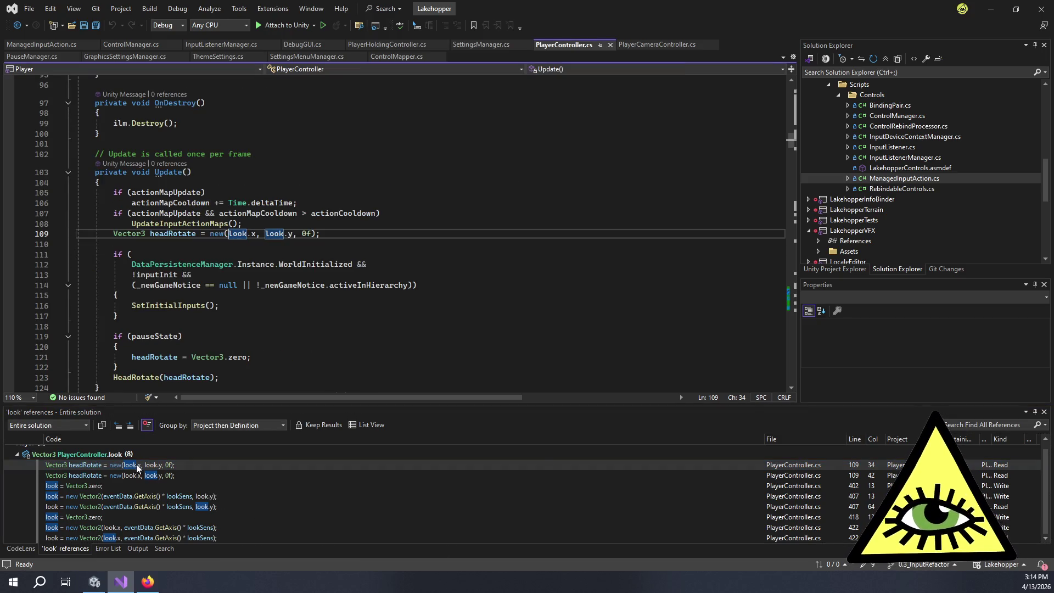
left_click(349, 236)
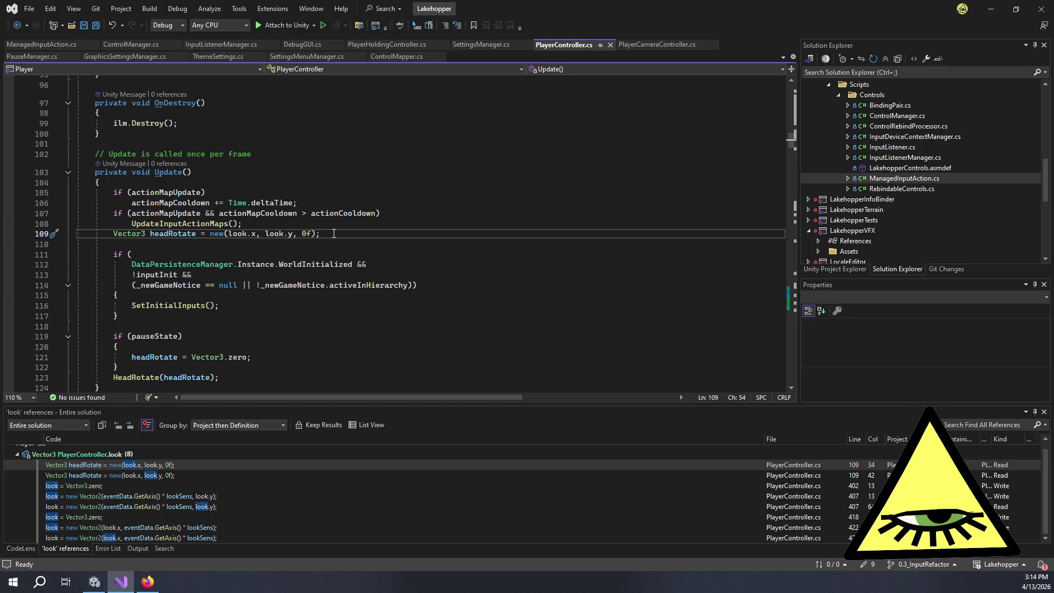
scroll(334, 233, "down", 2)
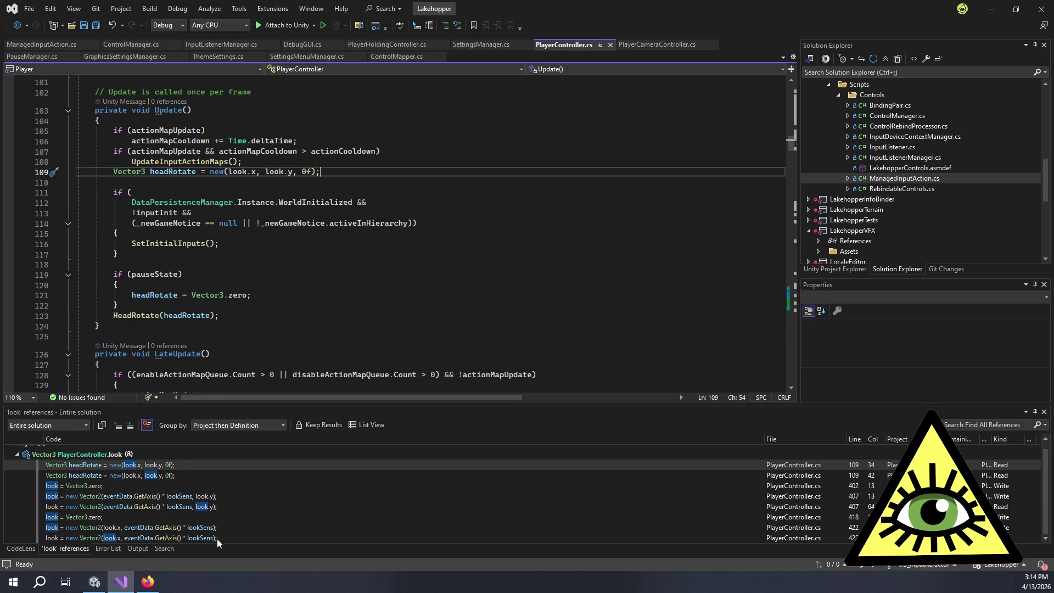
mouse_move(219, 525)
mouse_move(223, 466)
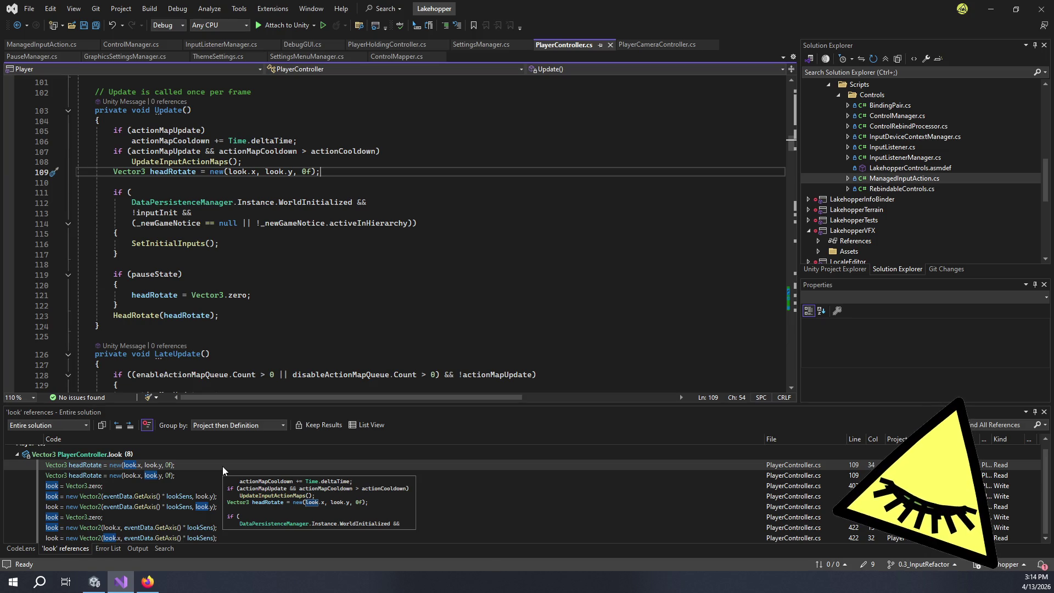
key("Return")
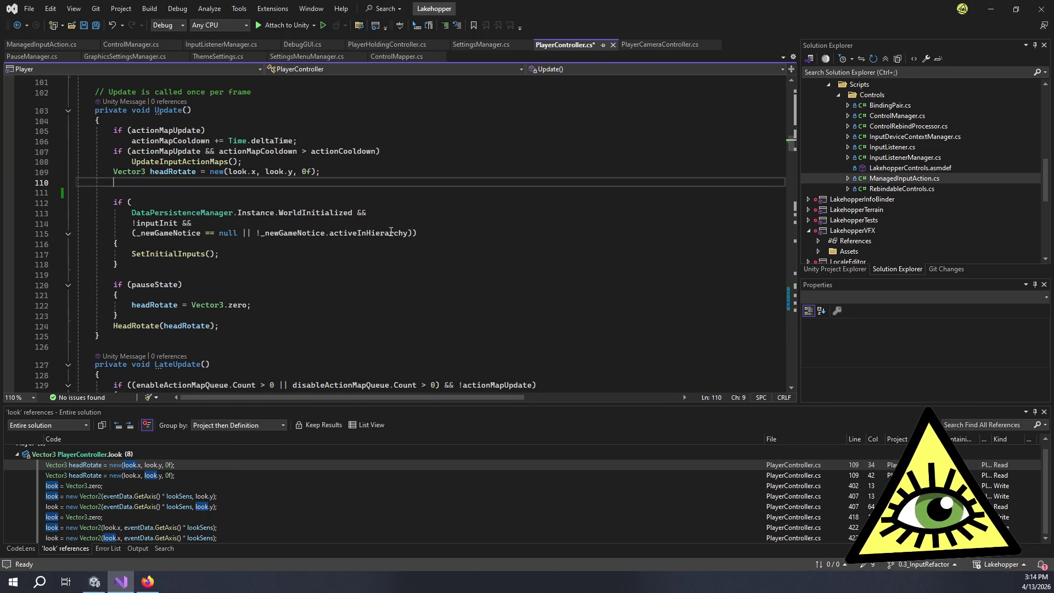
type("look =")
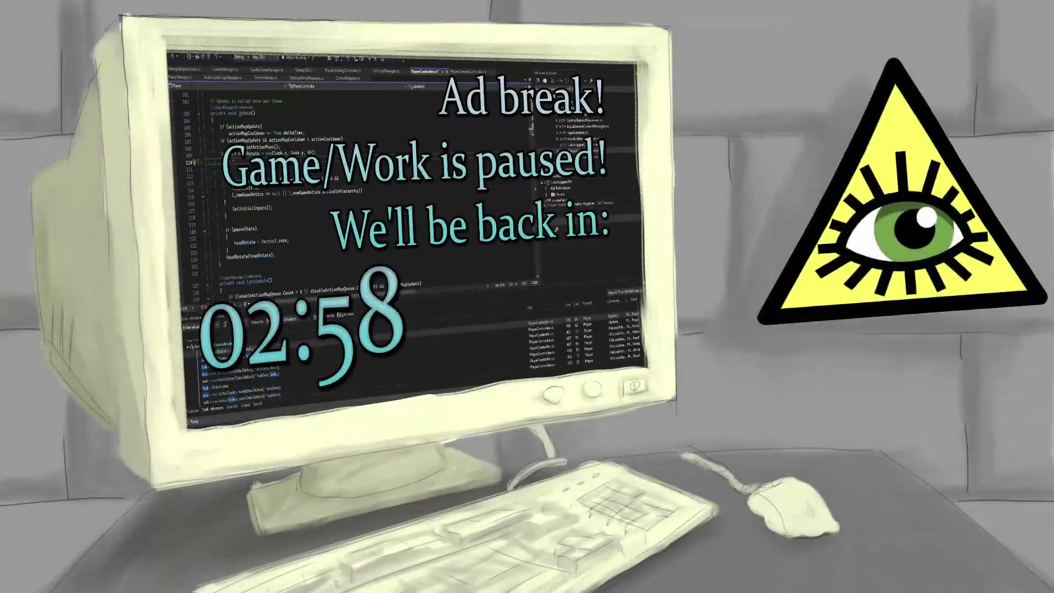
Complete line 110 as 'look = Vector3.zero;'
type("Vector3.zero;")
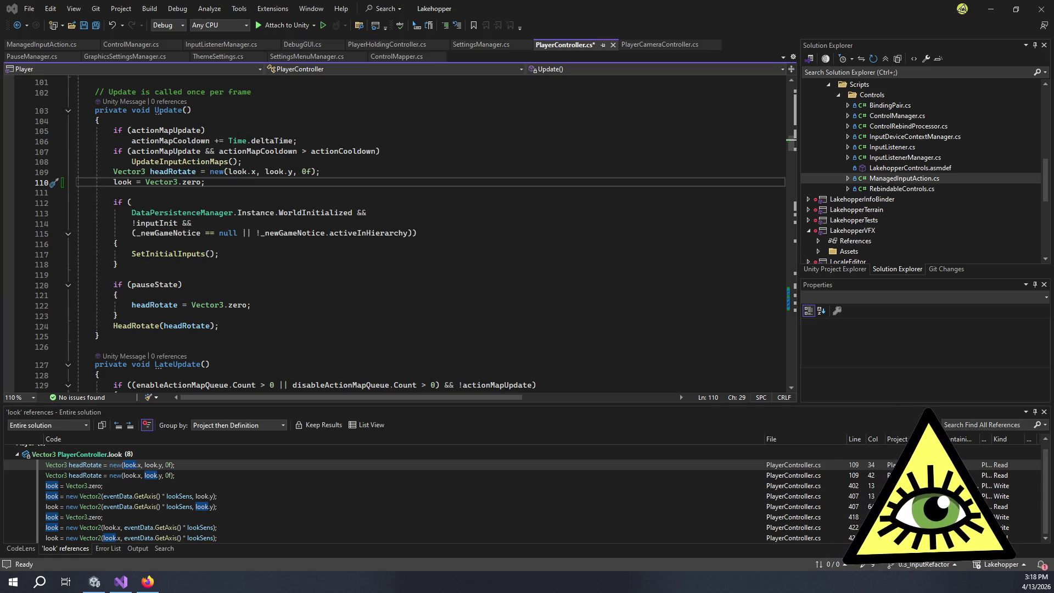
left_click(263, 185)
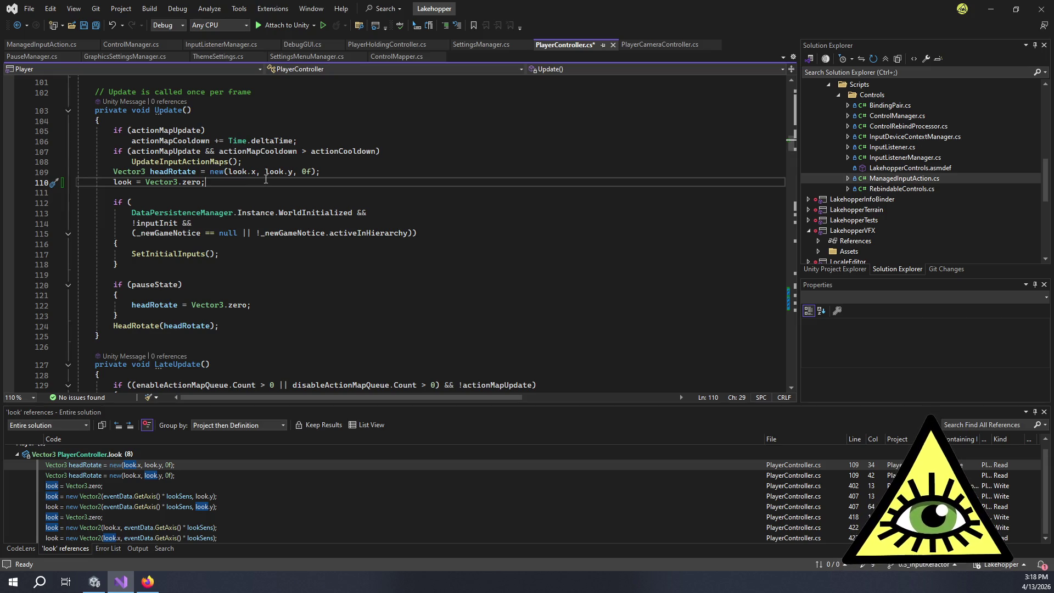
left_click(345, 173, "shift")
left_click_drag(345, 172, 357, 181)
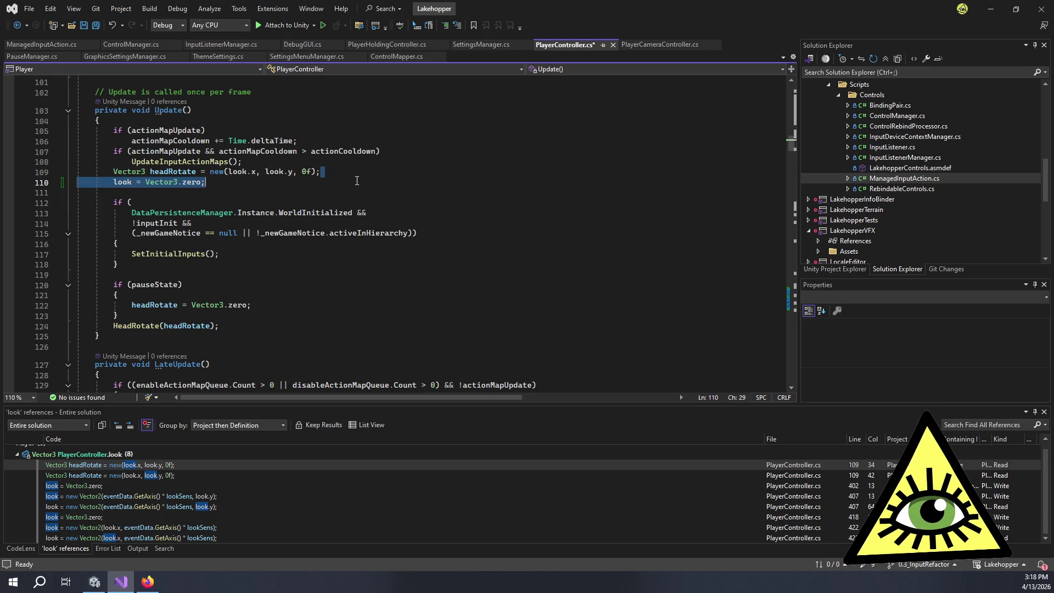
left_click(357, 181)
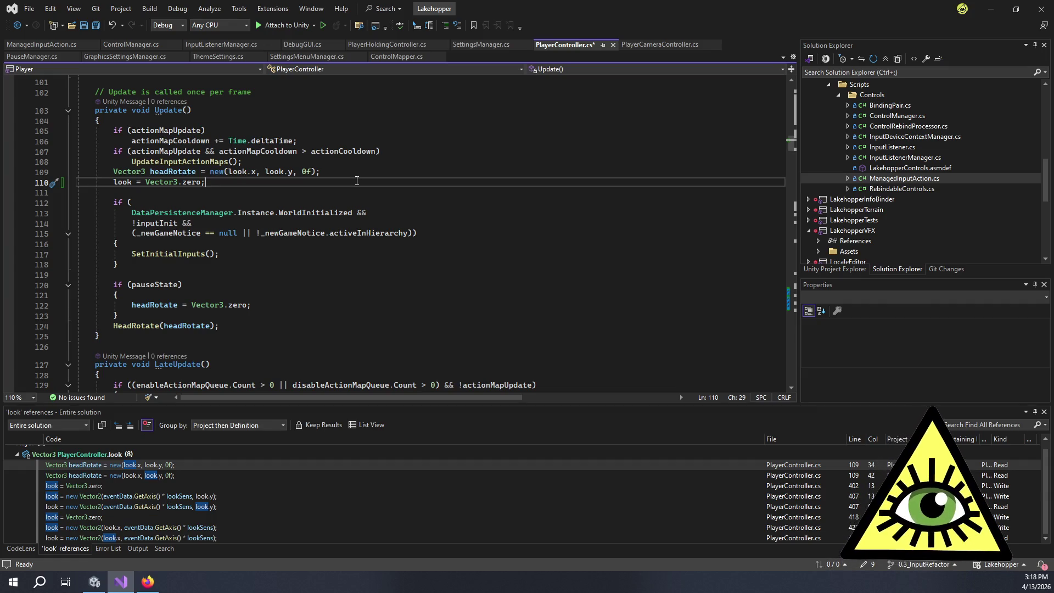
left_click_drag(357, 180, 348, 164)
left_click(348, 164)
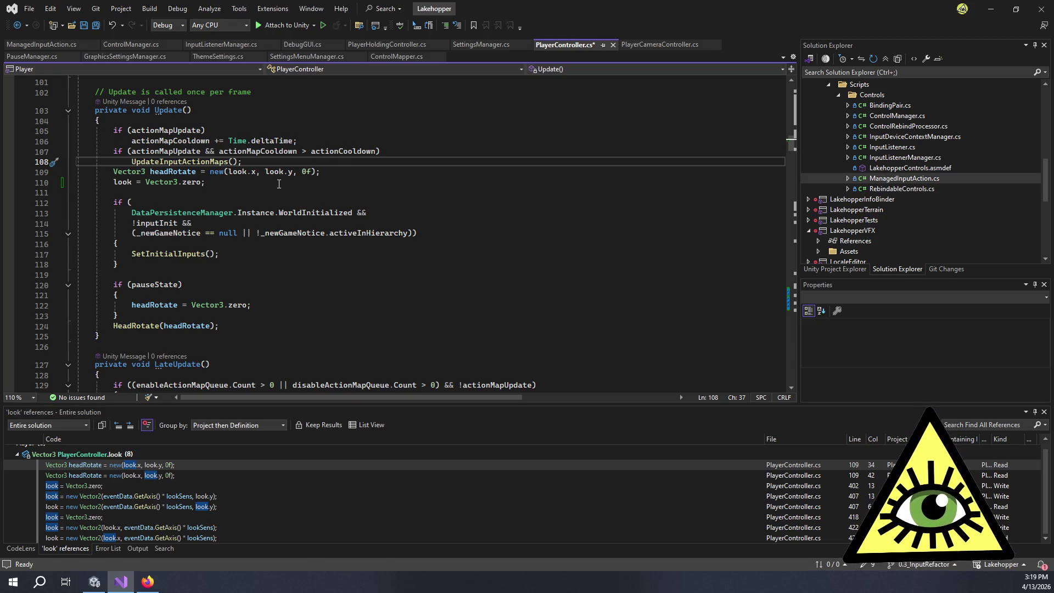
left_click_drag(235, 184, 115, 174)
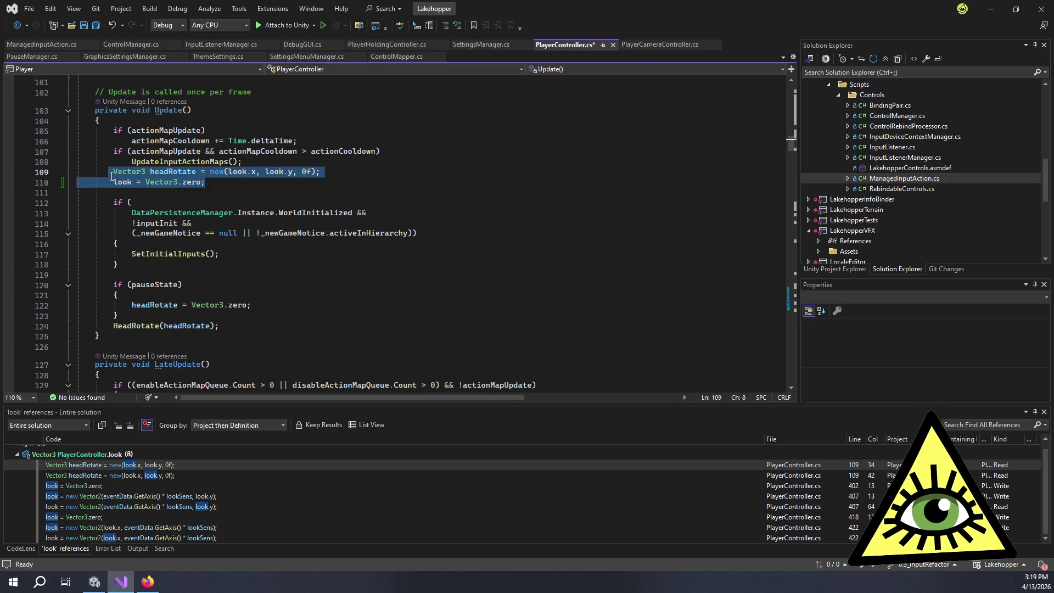
left_click(115, 174)
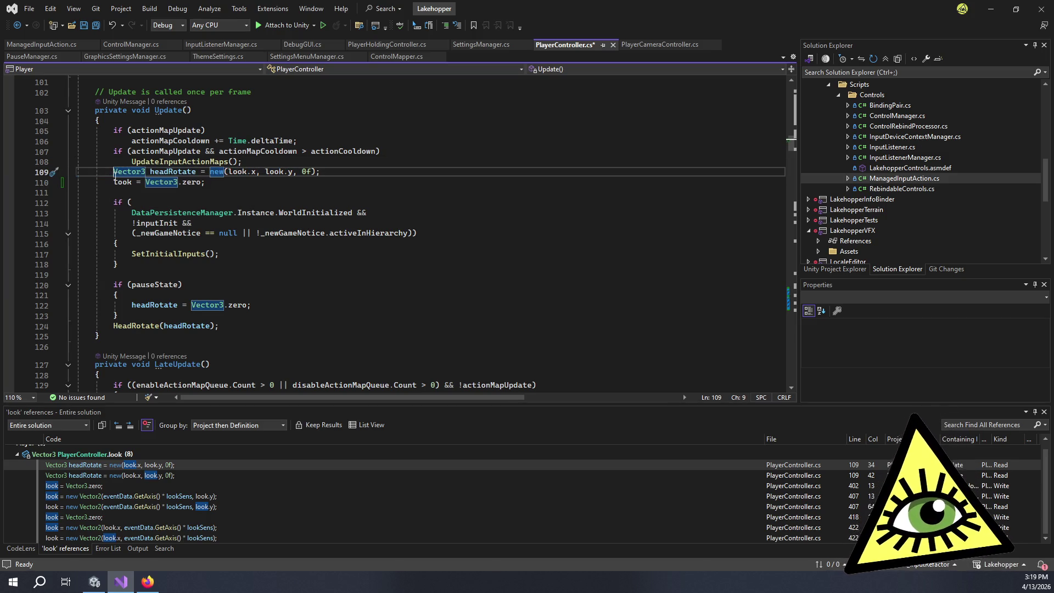
mouse_move(115, 175)
left_mouse_down()
mouse_move(213, 182)
mouse_move(115, 171)
left_mouse_up()
left_click(114, 172)
left_click(209, 182)
left_click(114, 171)
left_click(208, 182)
left_click(115, 172)
left_click(295, 172)
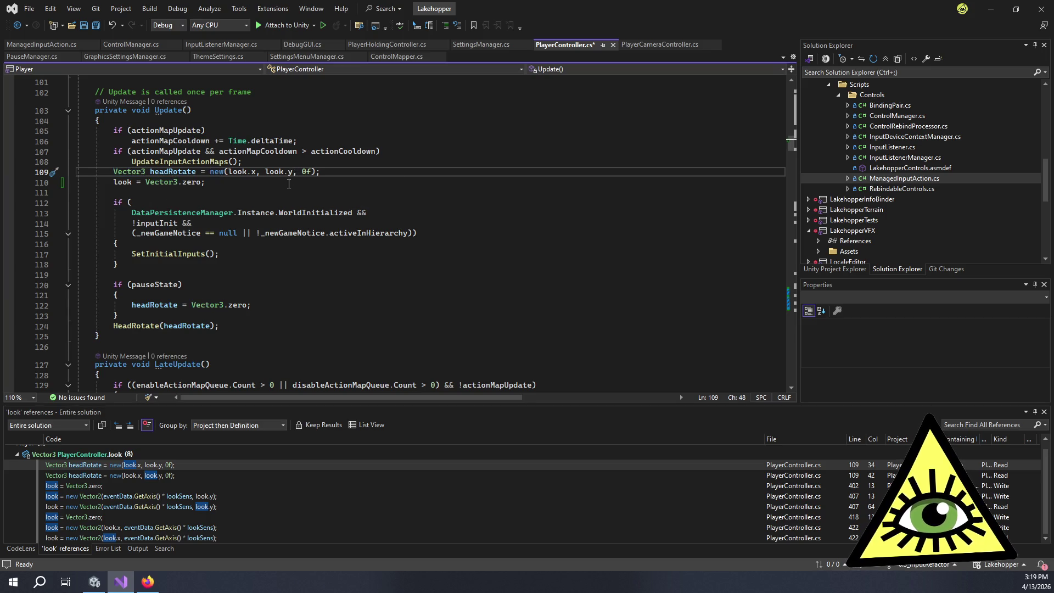
left_click(280, 183)
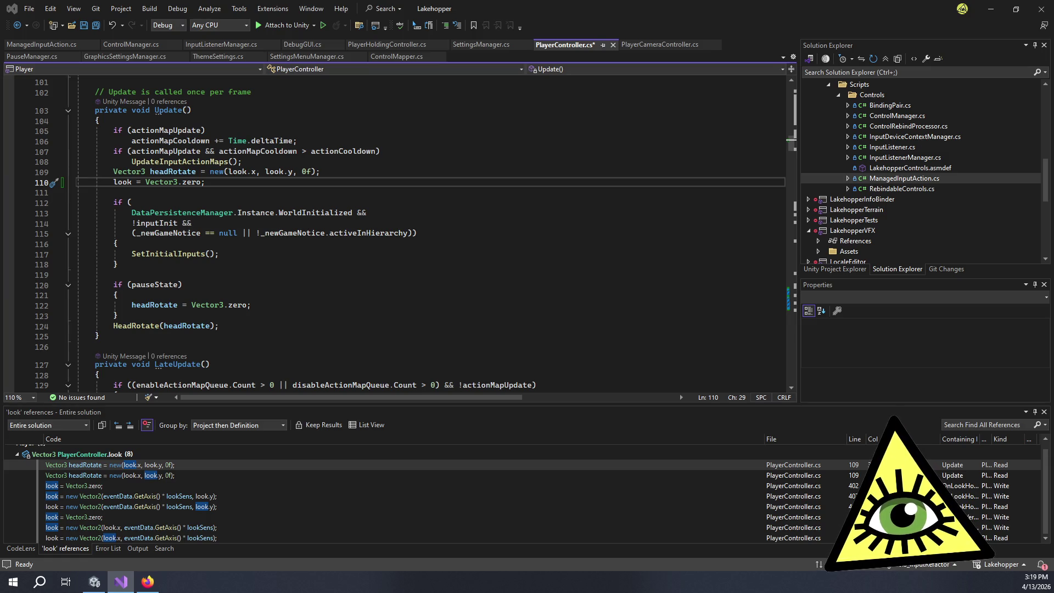
mouse_move(1053, 99)
left_mouse_down()
mouse_move(571, 97)
mouse_move(559, 2)
left_mouse_up()
Zoom FloodMap to the BC coast mountains and set the water level to 1600 meters
left_click_drag(468, 239, 525, 301)
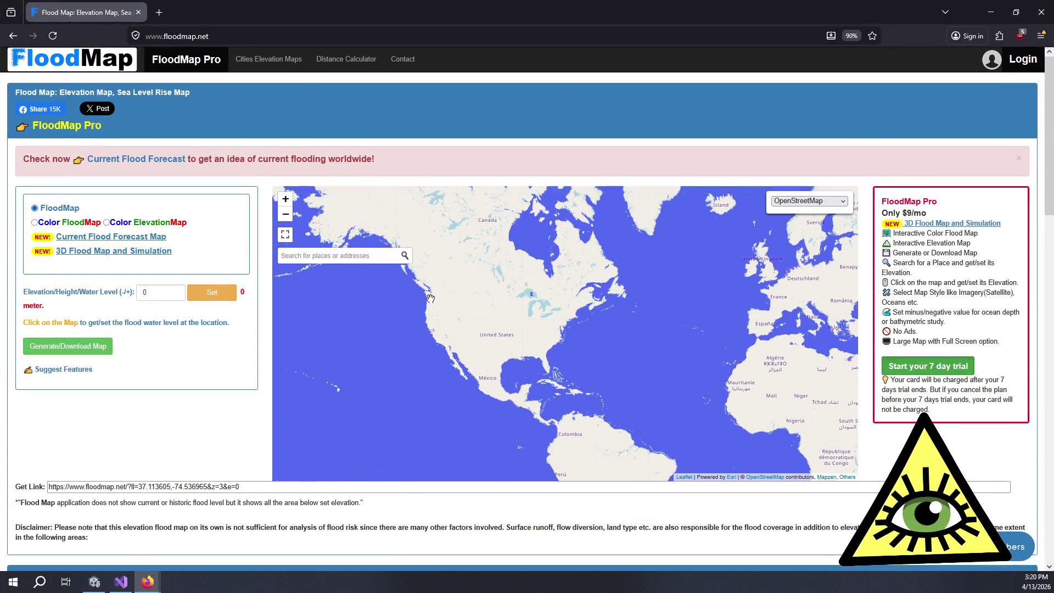
scroll(429, 305, "up", 2)
left_click_drag(428, 305, 578, 423)
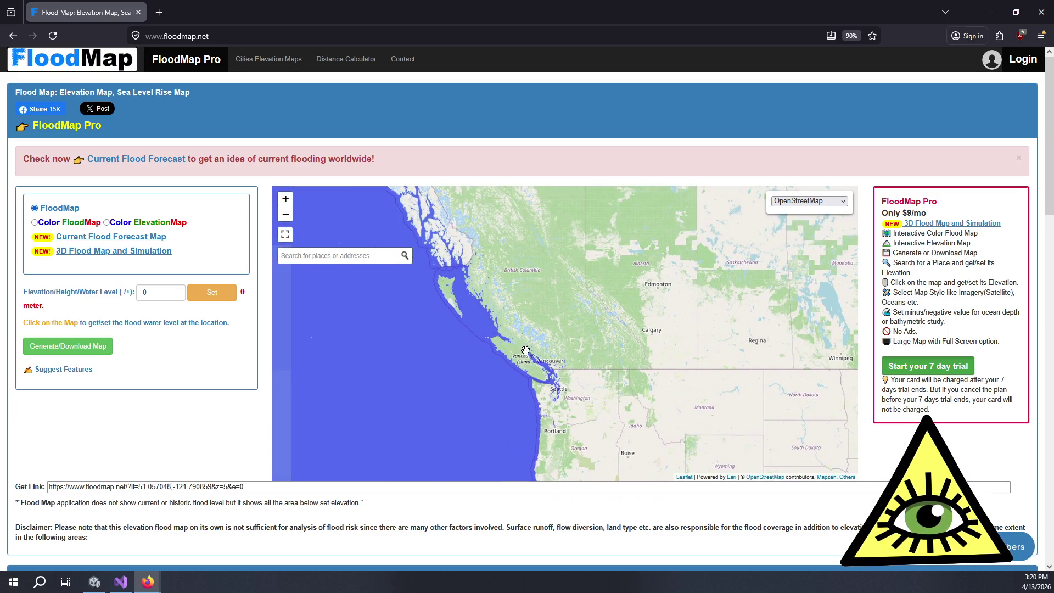
scroll(529, 350, "up", 2)
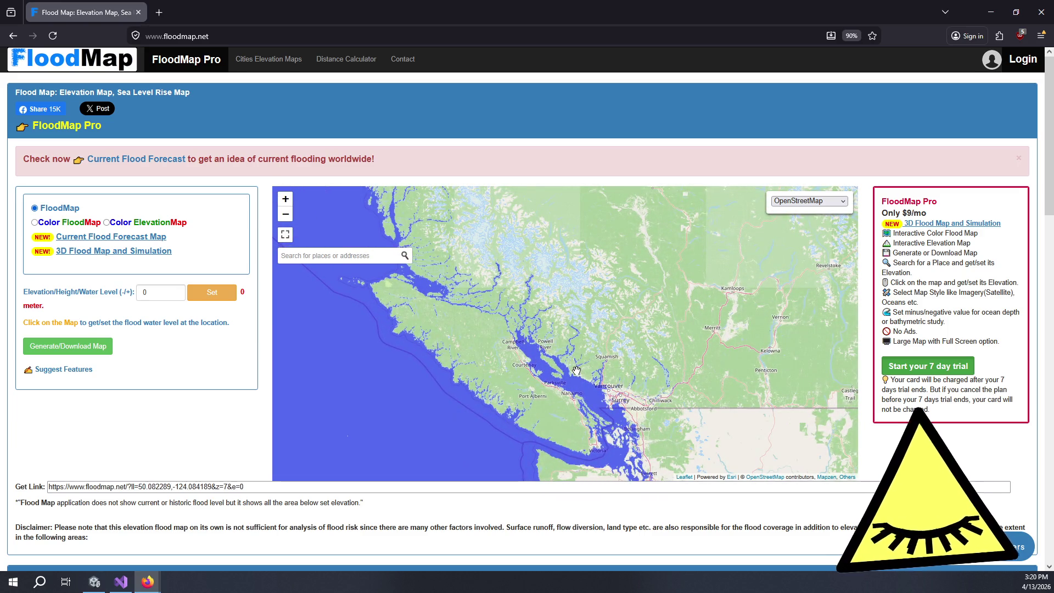
mouse_move(577, 371)
left_mouse_down()
mouse_move(631, 422)
mouse_move(619, 394)
left_mouse_up()
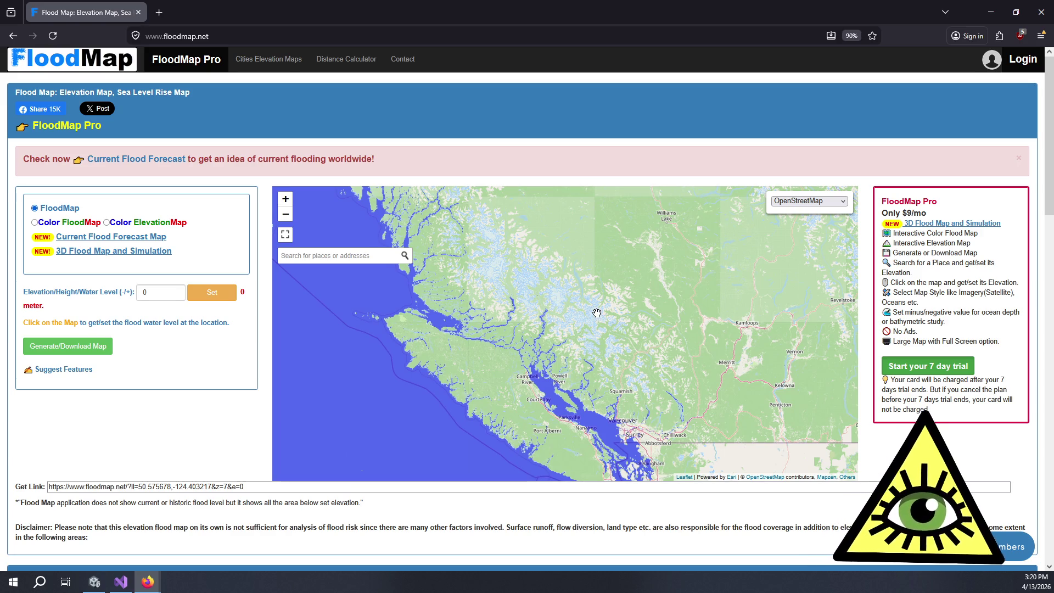
scroll(558, 299, "up", 2)
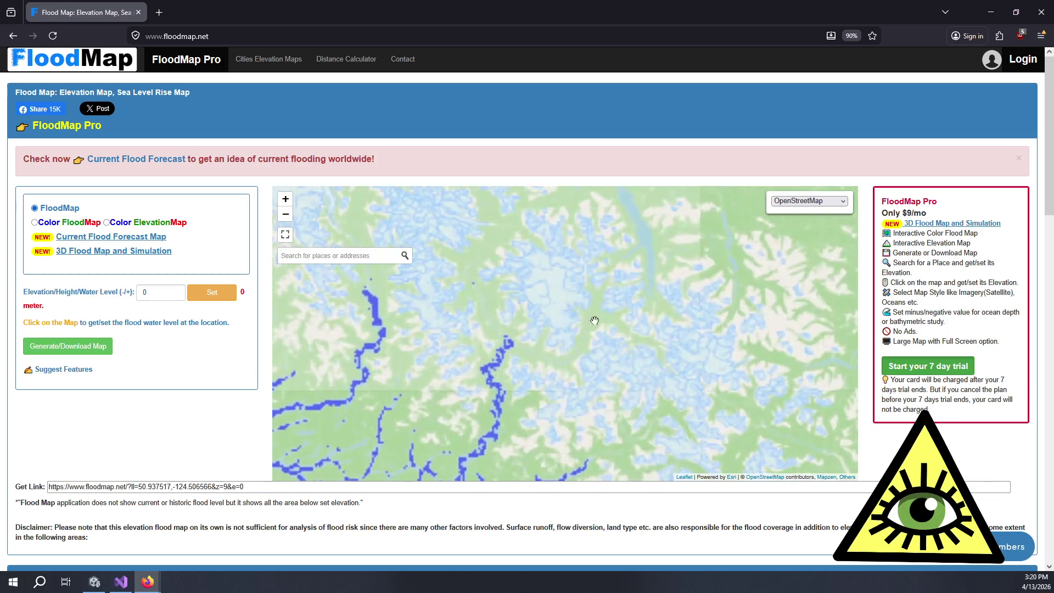
left_click_drag(460, 240, 612, 366)
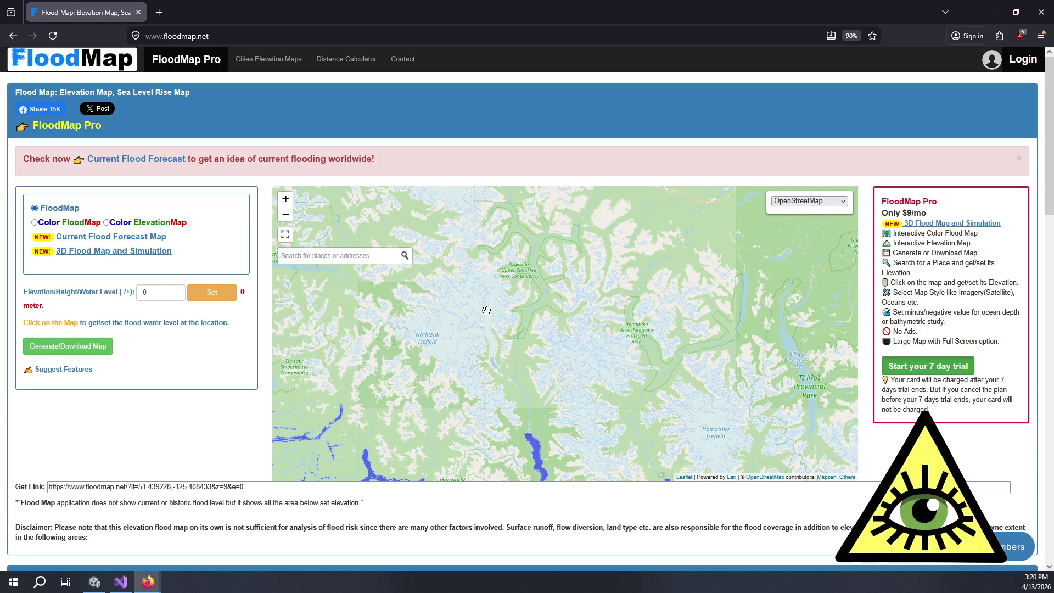
left_click_drag(478, 300, 539, 343)
scroll(516, 275, "down", 2)
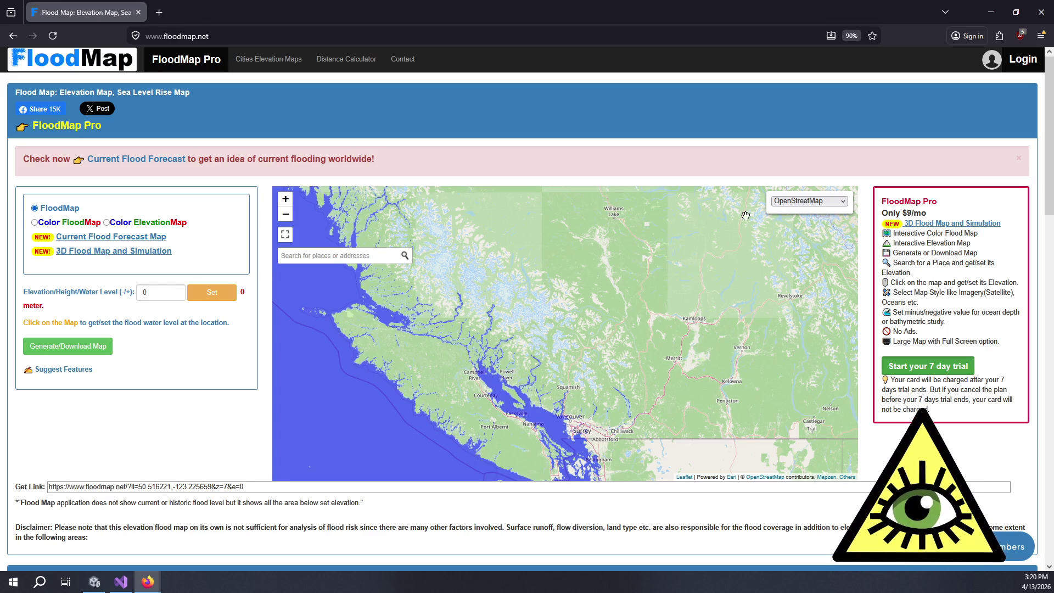
double_click(138, 289)
type("1600")
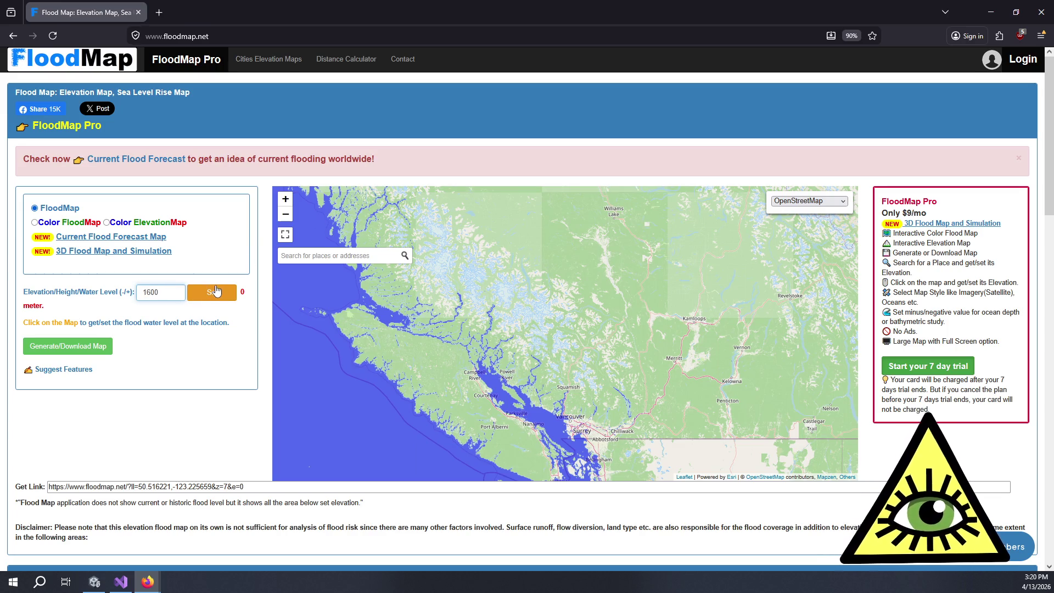
left_click(211, 291)
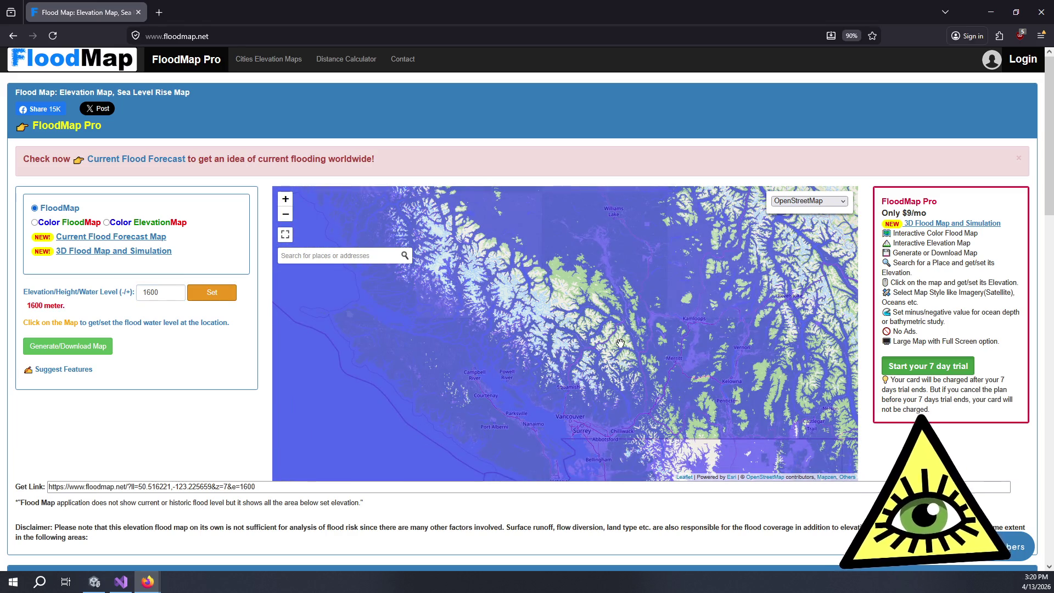
Zoom in north of Pemberton around Elton Lake, then bring up the base map style list
left_click_drag(584, 308, 588, 338)
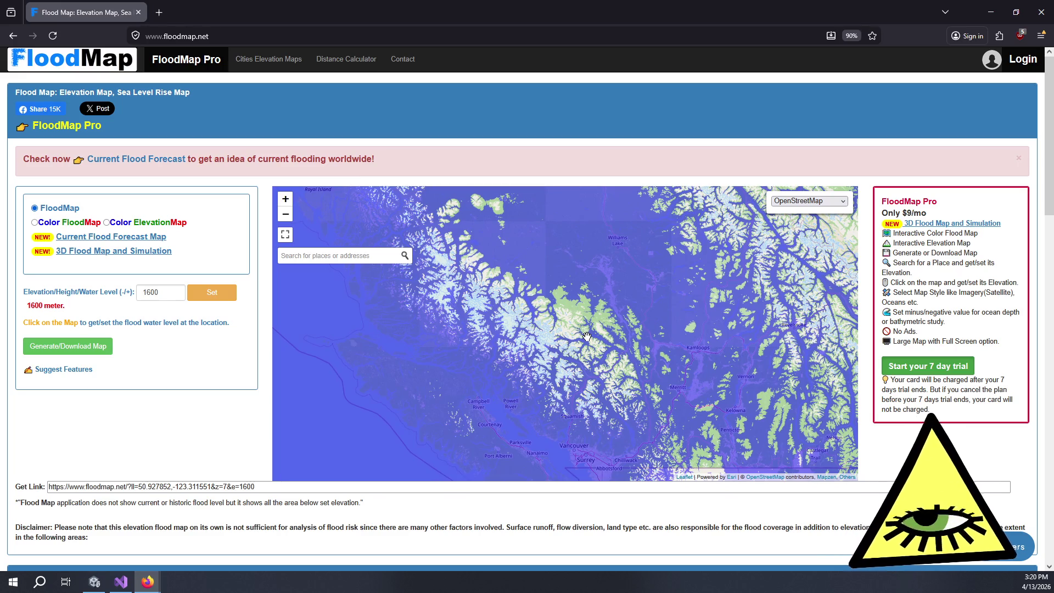
scroll(591, 352, "up", 1)
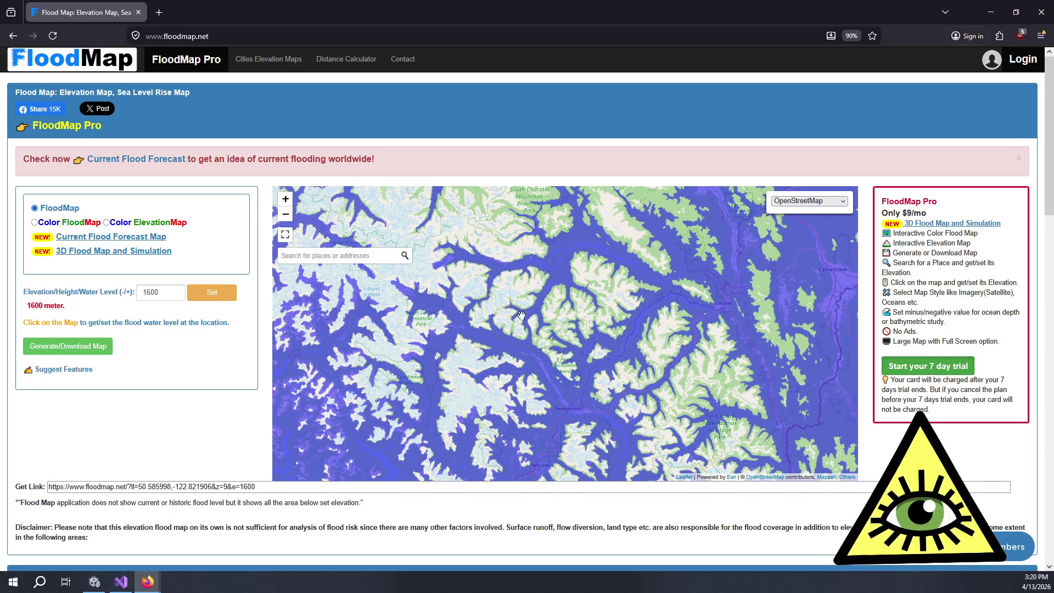
mouse_move(582, 350)
left_mouse_down()
mouse_move(513, 286)
mouse_move(609, 333)
left_mouse_up()
left_click_drag(519, 275, 589, 349)
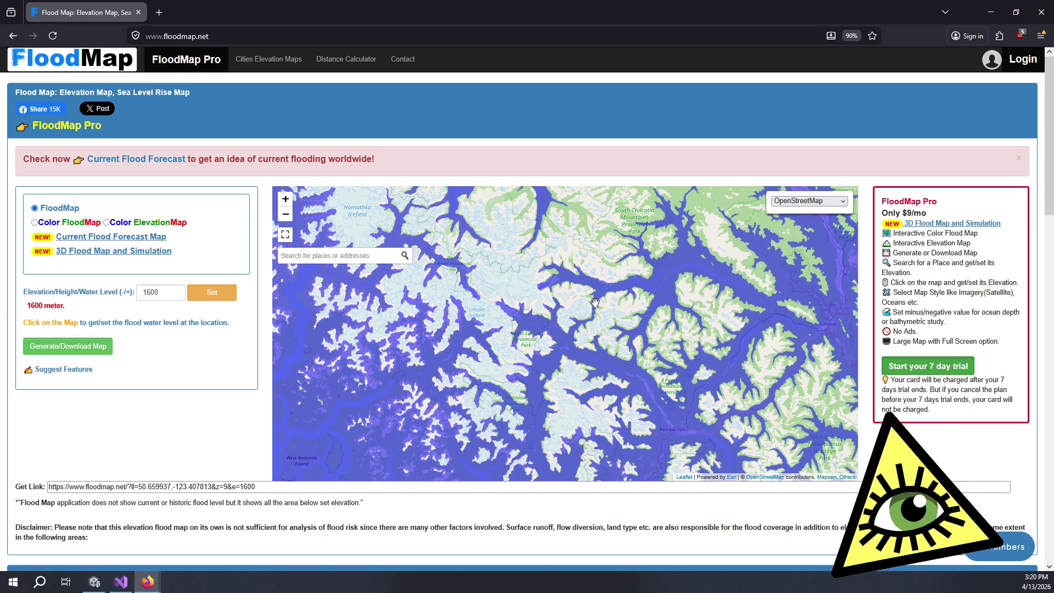
left_click_drag(667, 304, 594, 220)
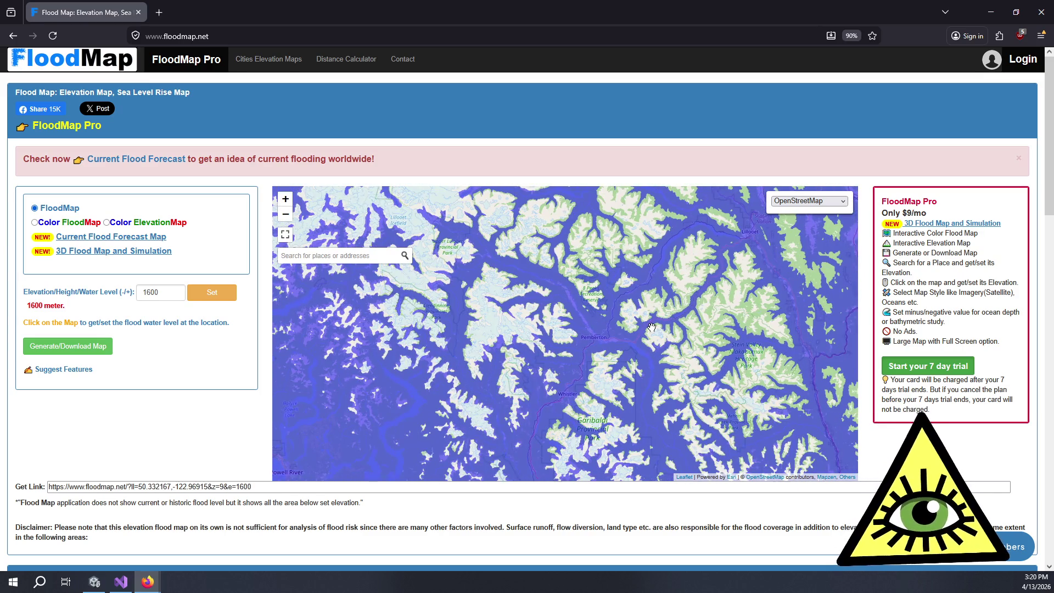
left_click_drag(664, 346, 639, 281)
left_click_drag(666, 328, 646, 292)
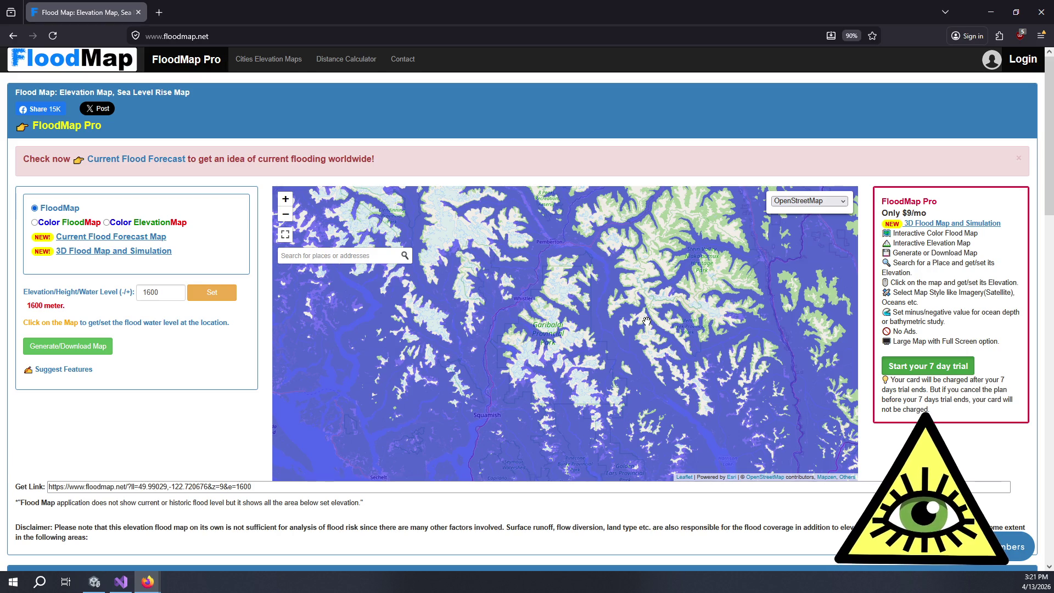
scroll(592, 339, "up", 3)
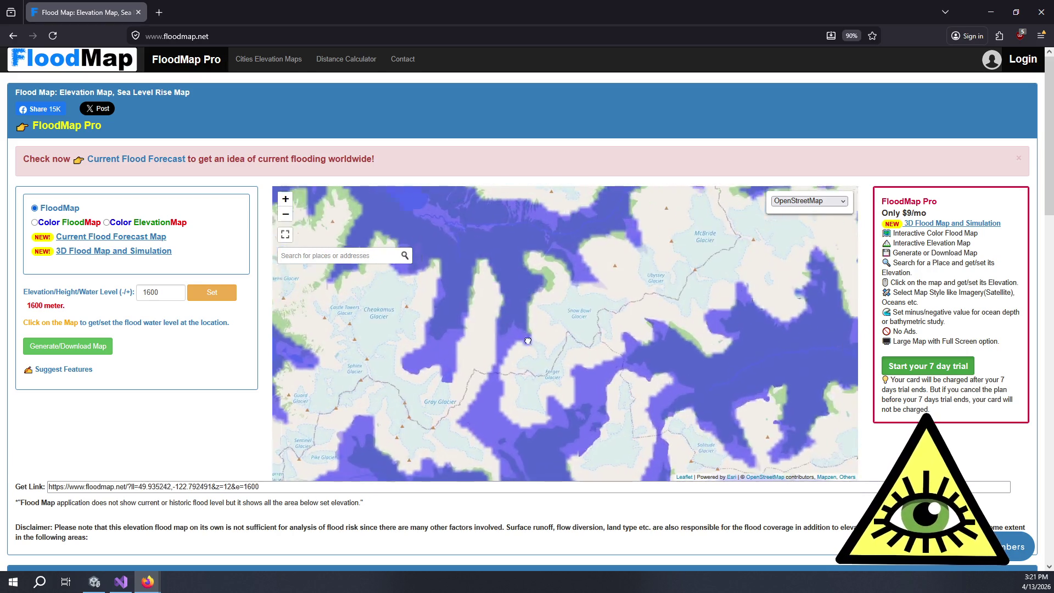
mouse_move(511, 393)
left_mouse_down()
mouse_move(565, 364)
mouse_move(459, 378)
left_mouse_up()
scroll(577, 355, "down", 2)
scroll(600, 297, "up", 2)
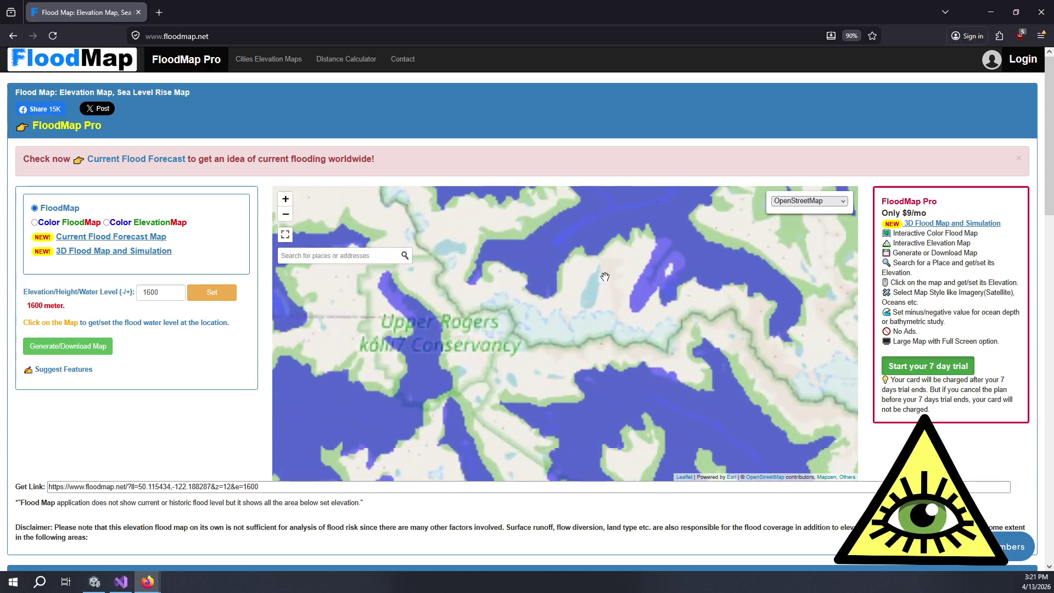
scroll(573, 290, "up", 2)
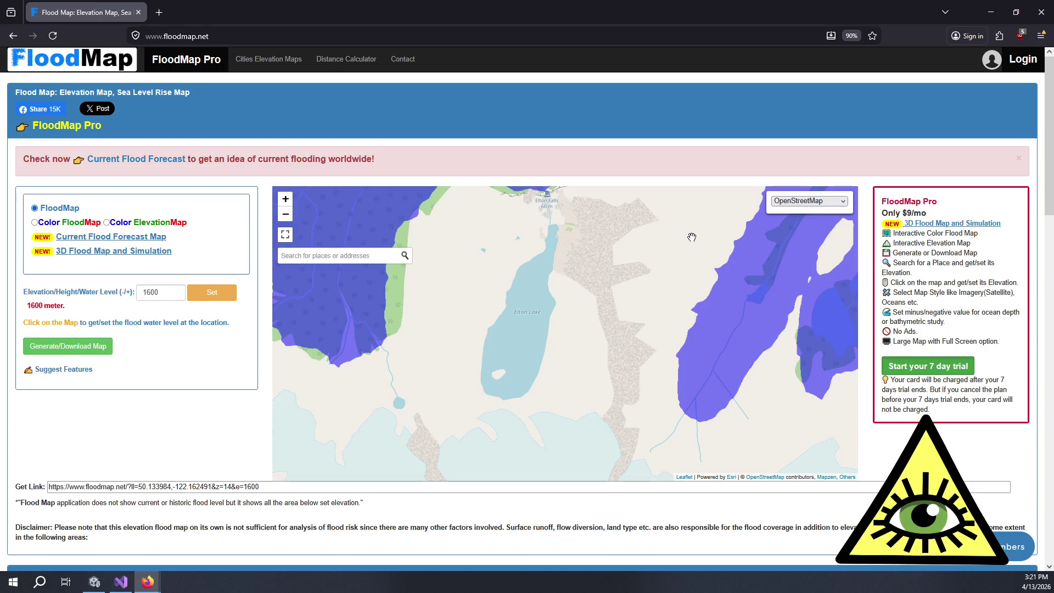
left_click(799, 201)
Switch the FloodMap base map to OpenTopoMap, centred on Elton Lake
left_click(797, 226)
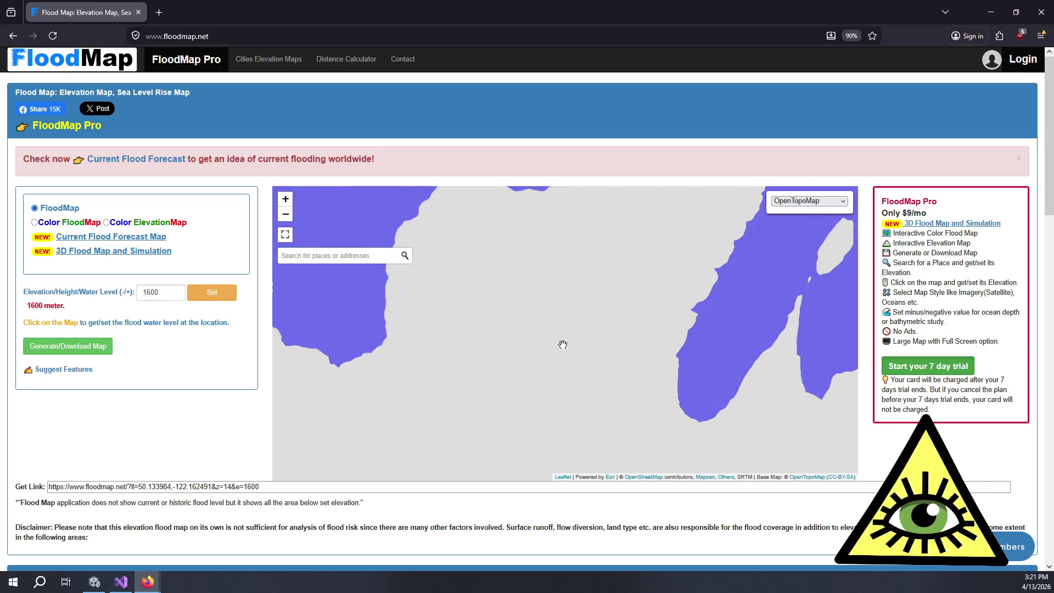
left_click_drag(510, 369, 549, 369)
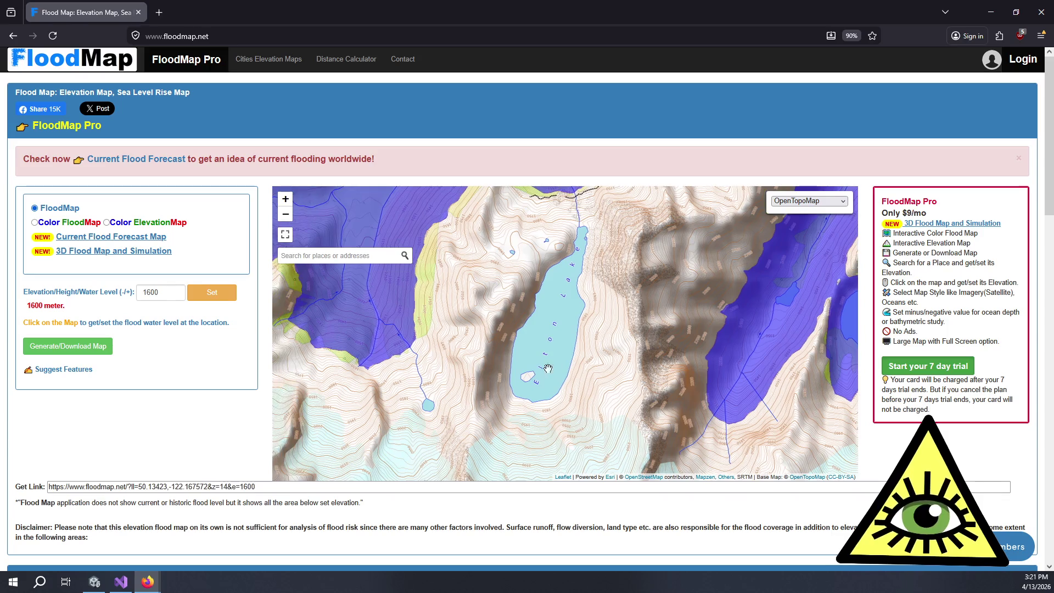
left_click_drag(609, 381, 628, 389)
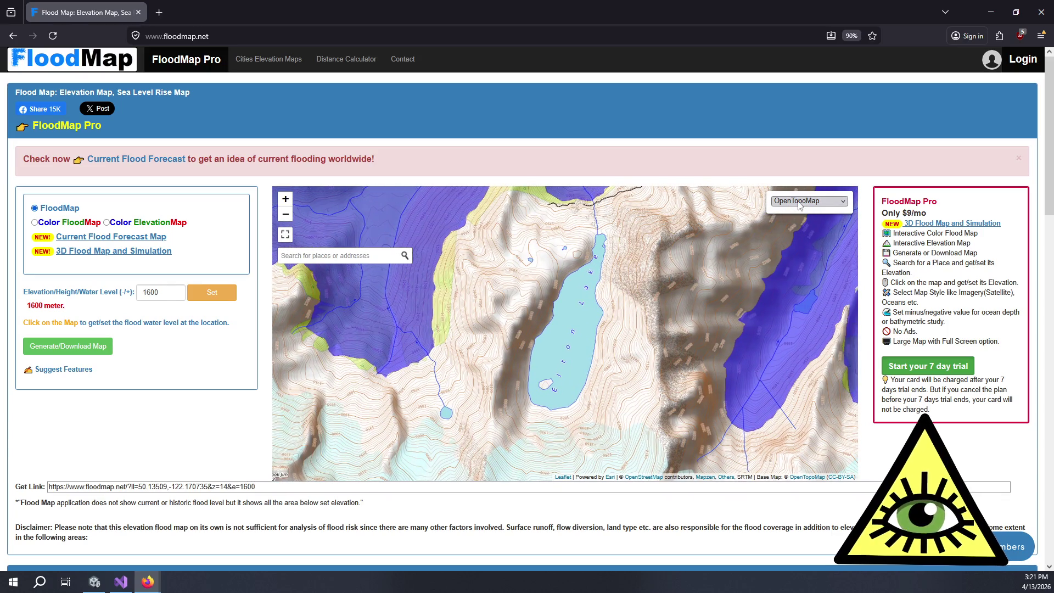
left_click(799, 201)
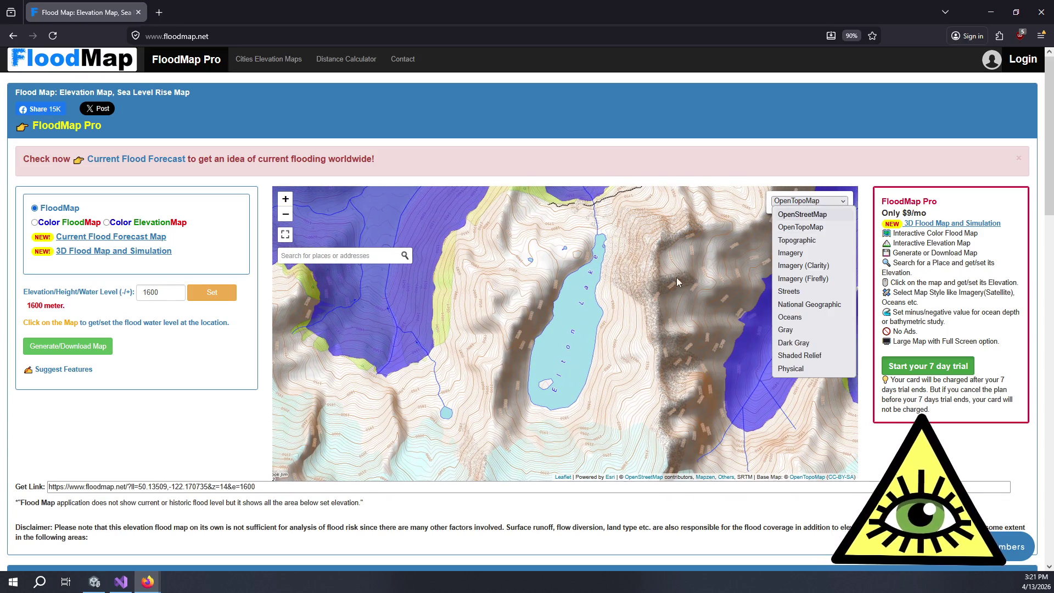
left_click_drag(664, 294, 651, 293)
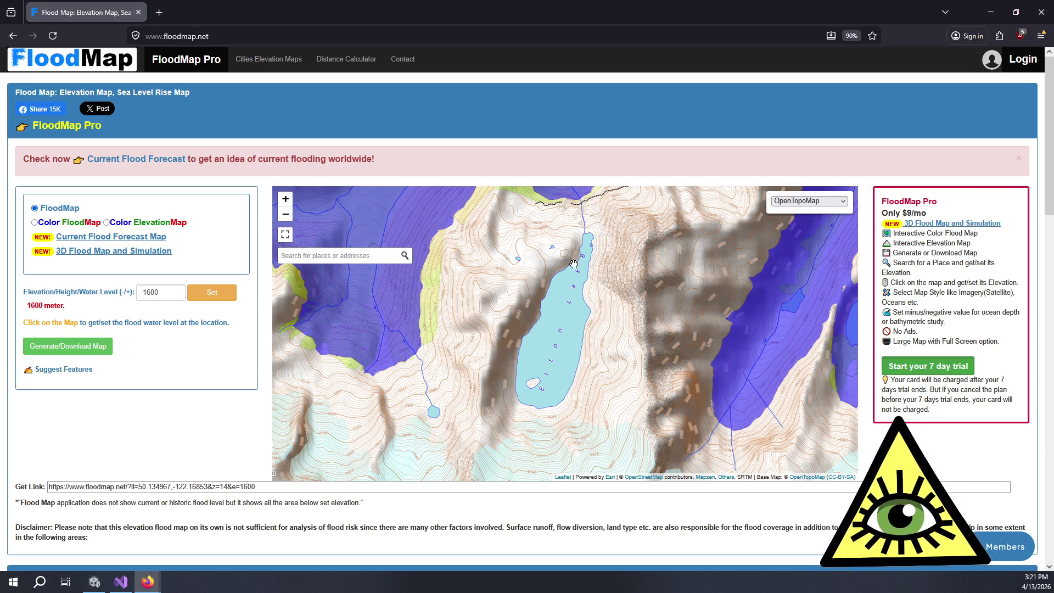
Zoom out, pan northwest over the mountain valleys and zoom back in on the flooded valley
scroll(530, 330, "down", 2)
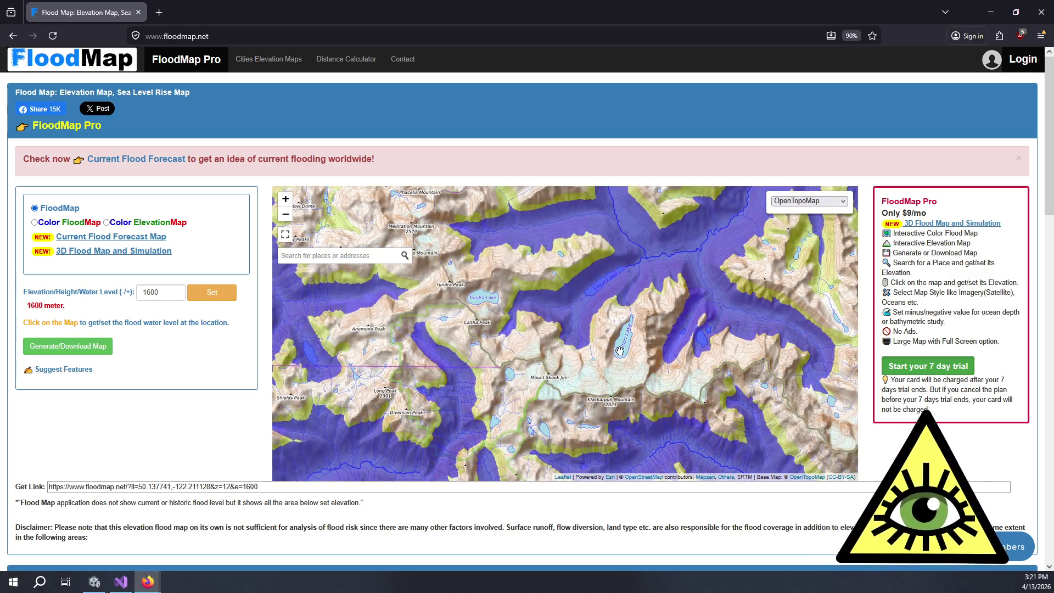
scroll(544, 358, "down", 2)
left_click_drag(541, 358, 627, 388)
mouse_move(494, 263)
left_mouse_down()
mouse_move(560, 307)
mouse_move(663, 336)
mouse_move(544, 385)
left_mouse_up()
scroll(577, 260, "up", 2)
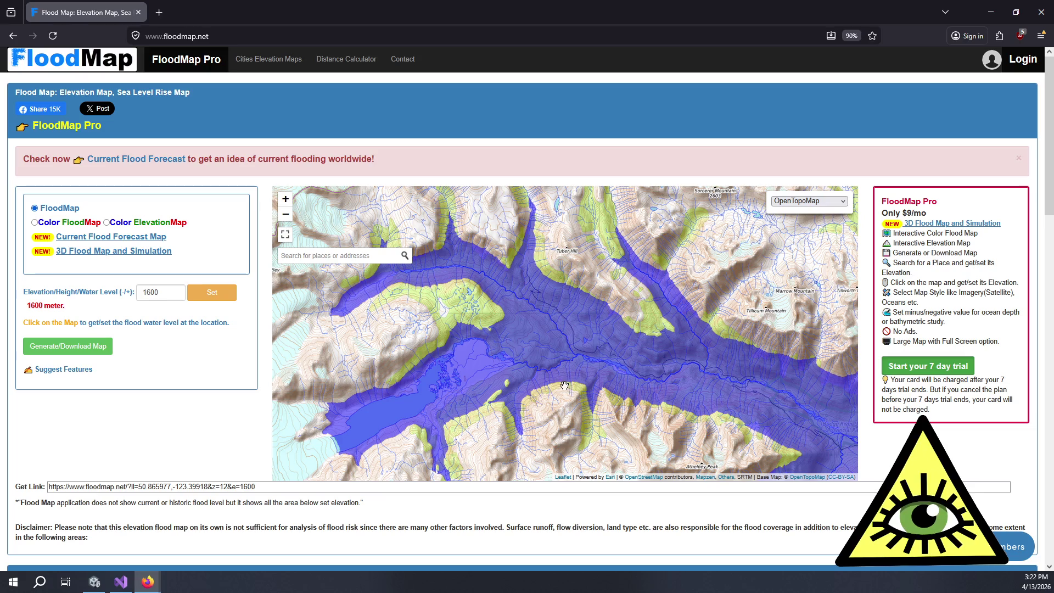
Pan along the flooded valley, then zoom around Skihist Mountain until Elton Lake fills the map at zoom 14
left_click_drag(563, 334, 561, 347)
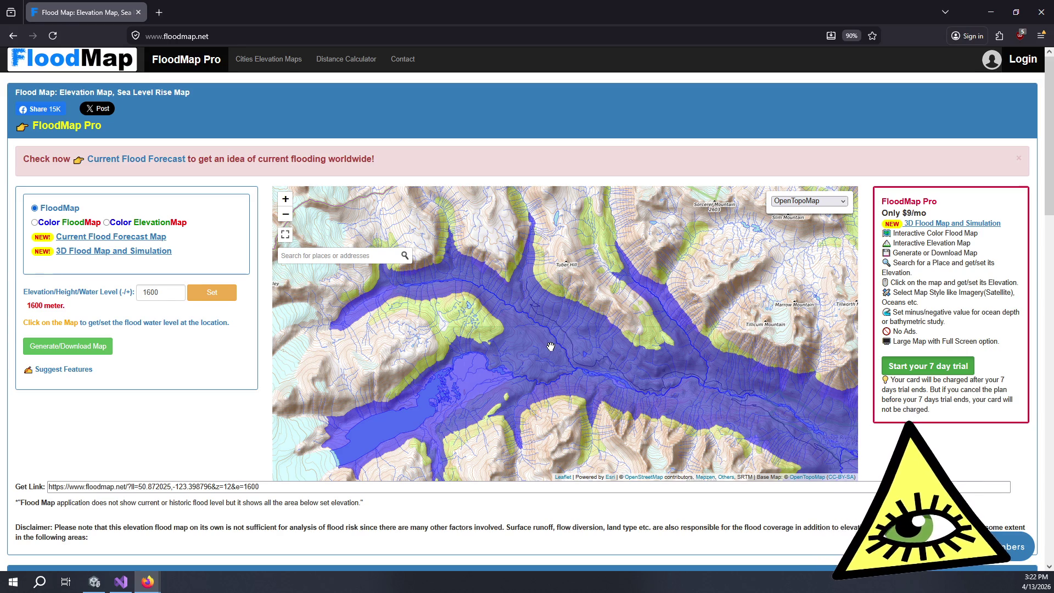
mouse_move(551, 346)
left_mouse_down()
mouse_move(499, 327)
mouse_move(518, 323)
left_mouse_up()
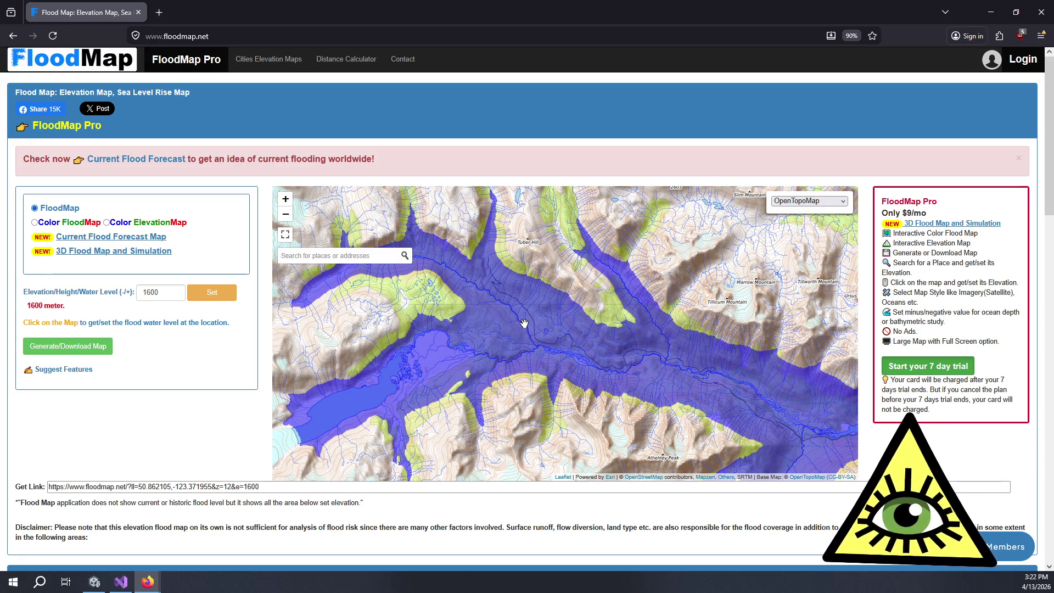
scroll(533, 327, "down", 1)
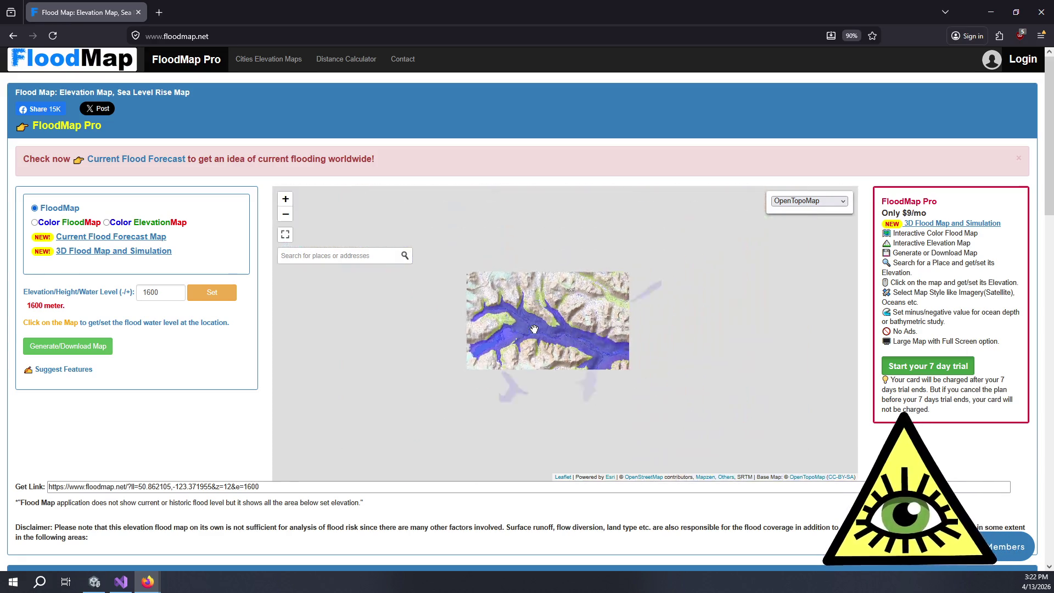
scroll(710, 339, "down", 1)
scroll(383, 225, "down", 2)
scroll(521, 359, "up", 3)
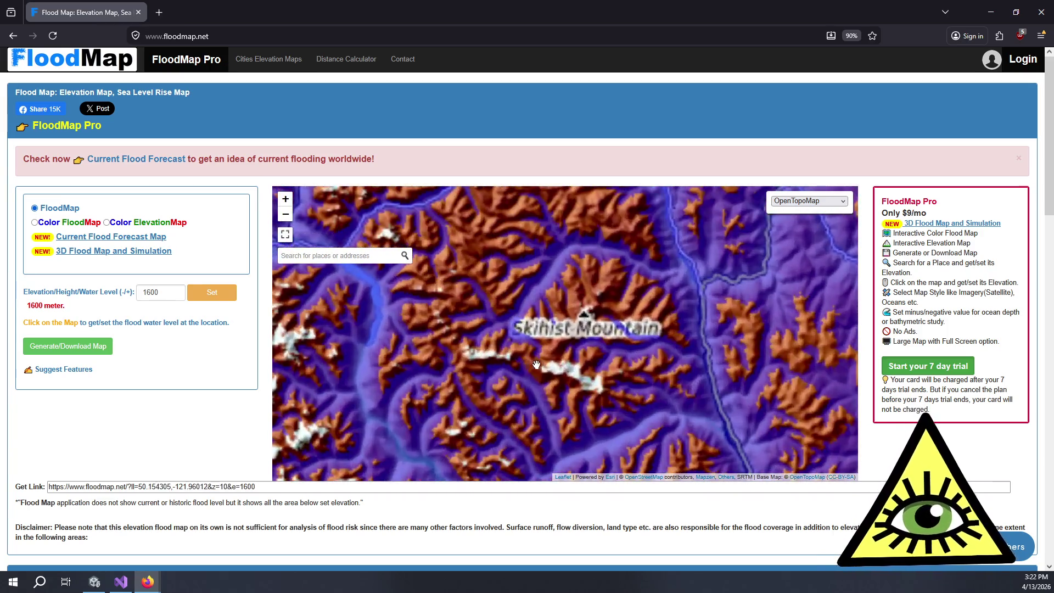
scroll(459, 346, "up", 1)
scroll(460, 346, "up", 2)
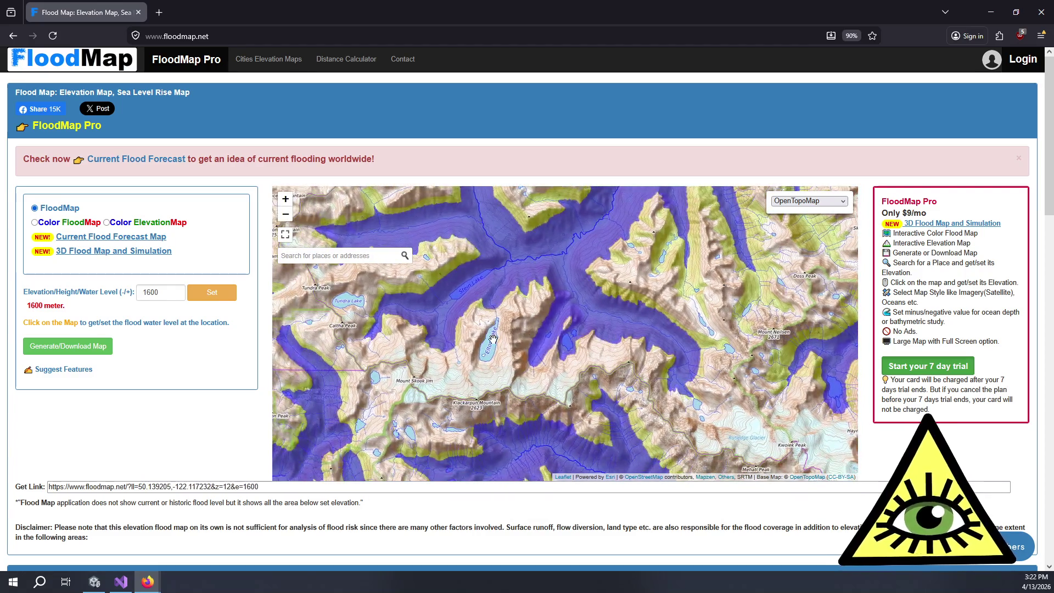
left_click_drag(506, 366, 535, 361)
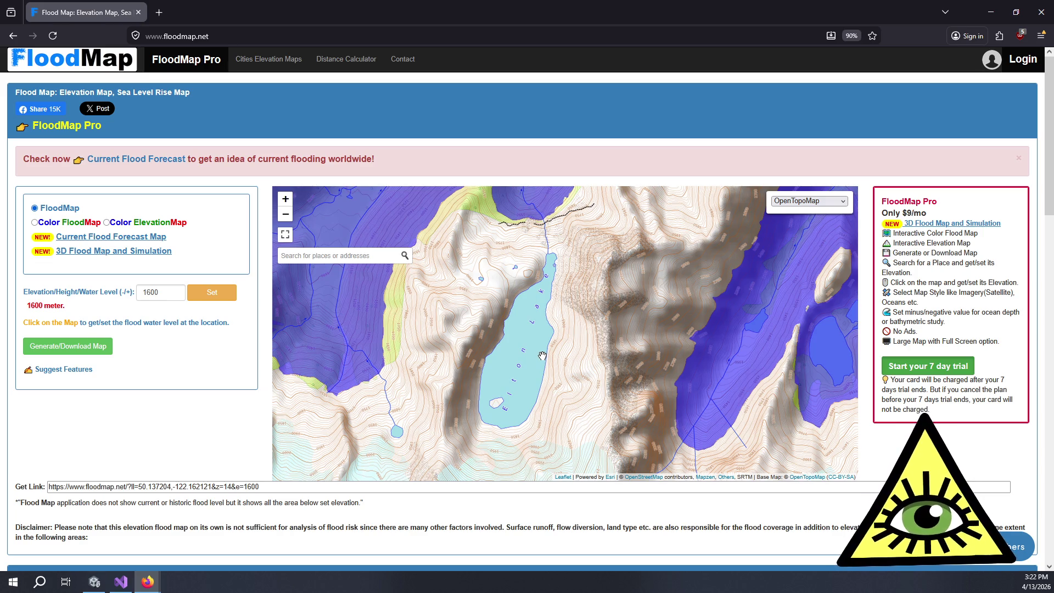
Pan and zoom the map to frame Elton Lake at different positions
left_click_drag(542, 356, 580, 344)
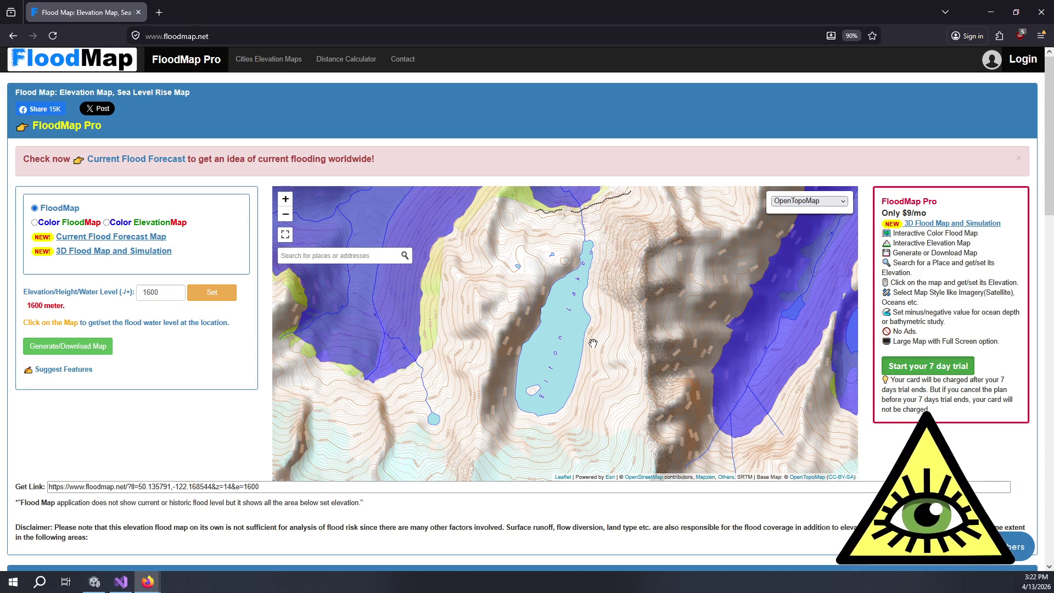
left_click_drag(576, 354, 591, 286)
mouse_move(592, 332)
left_mouse_down()
mouse_move(592, 297)
mouse_move(579, 345)
left_mouse_up()
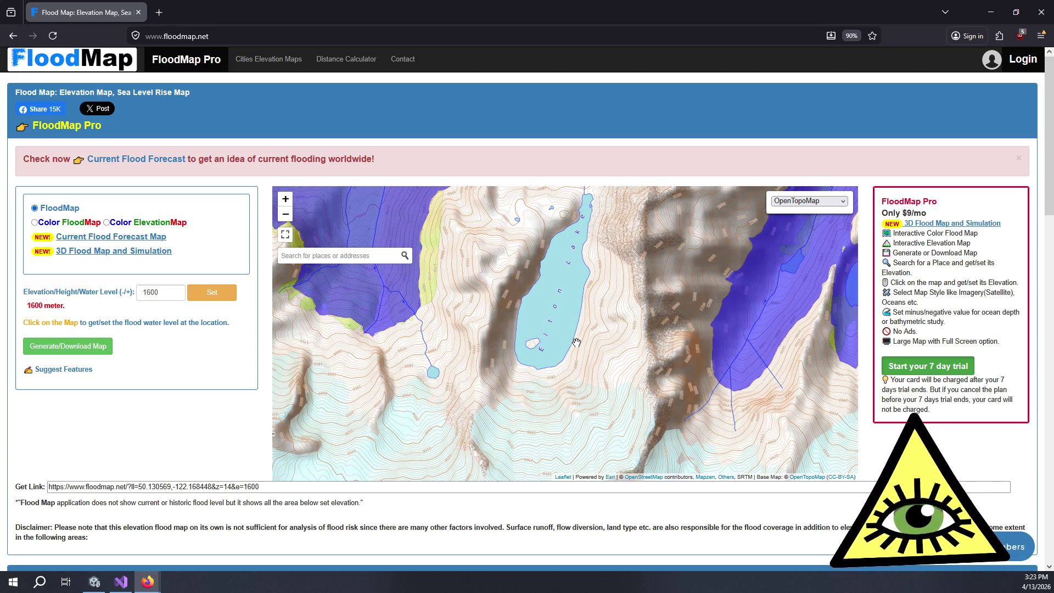
scroll(634, 249, "down", 2)
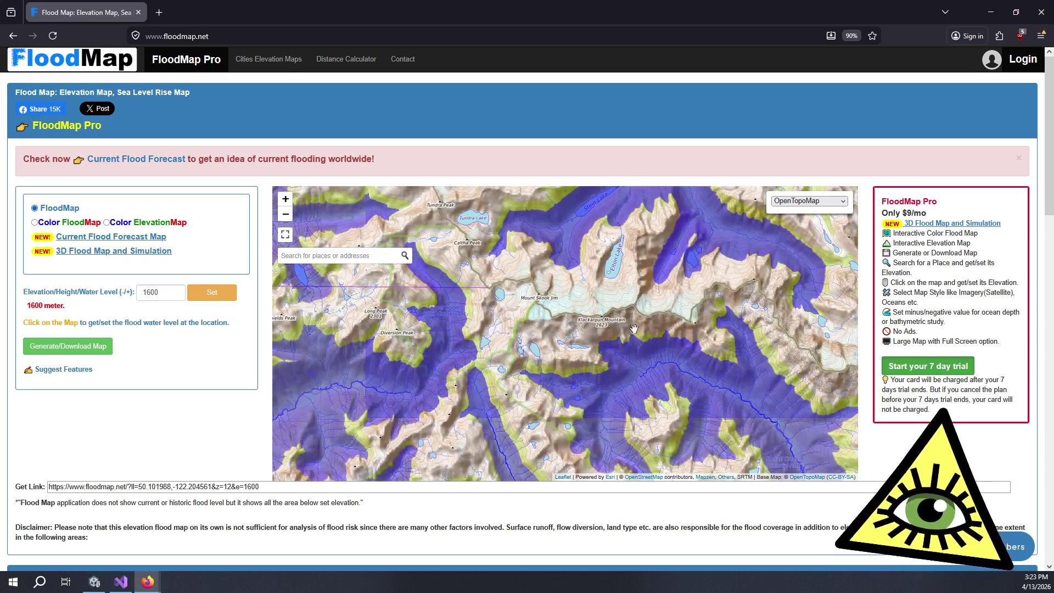
scroll(630, 267, "up", 2)
left_click_drag(630, 267, 638, 369)
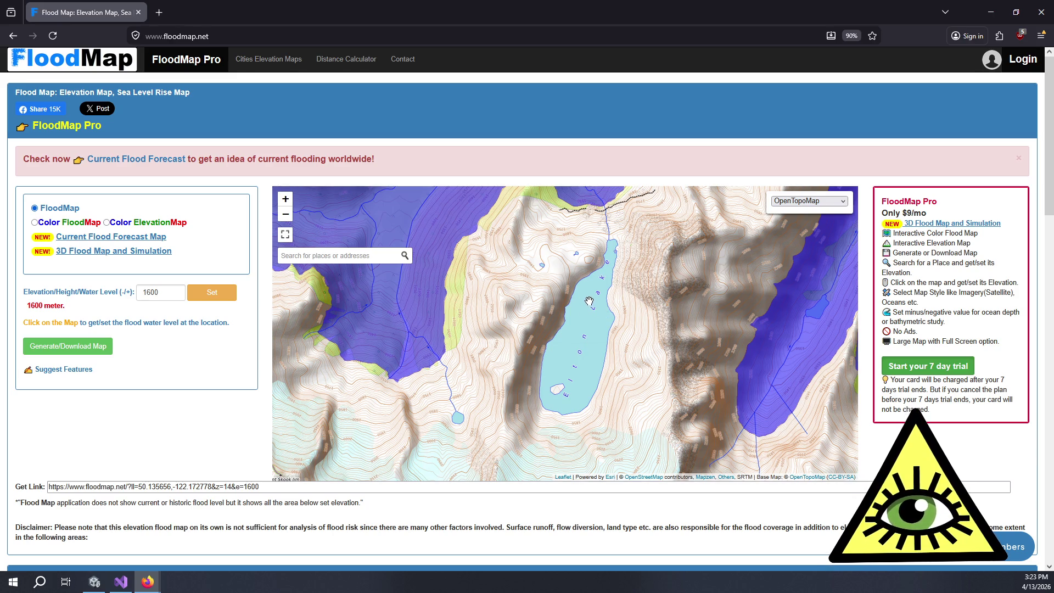
scroll(588, 301, "down", 2)
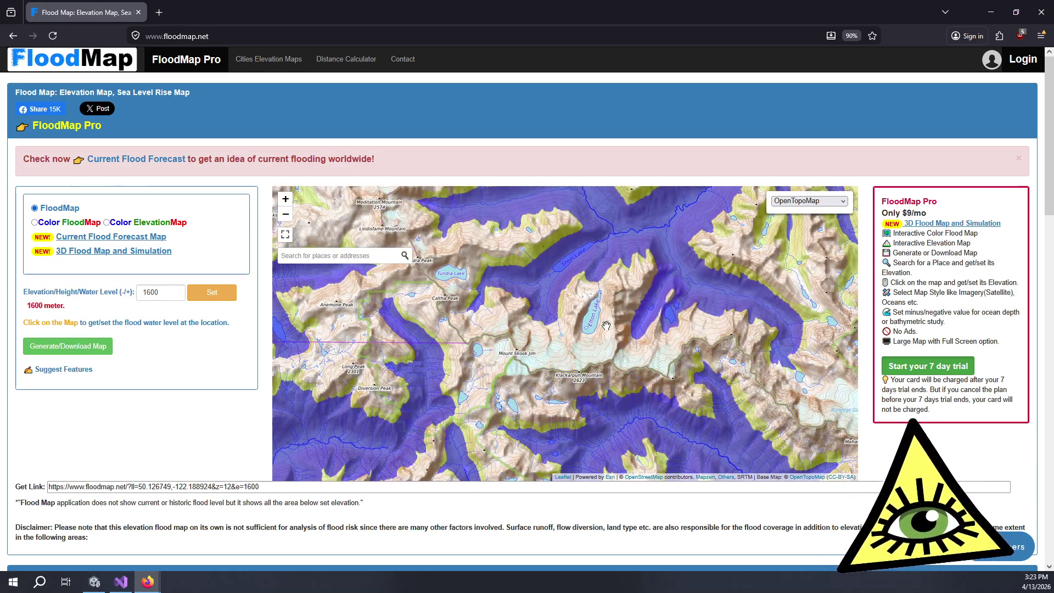
left_click_drag(593, 323, 591, 351)
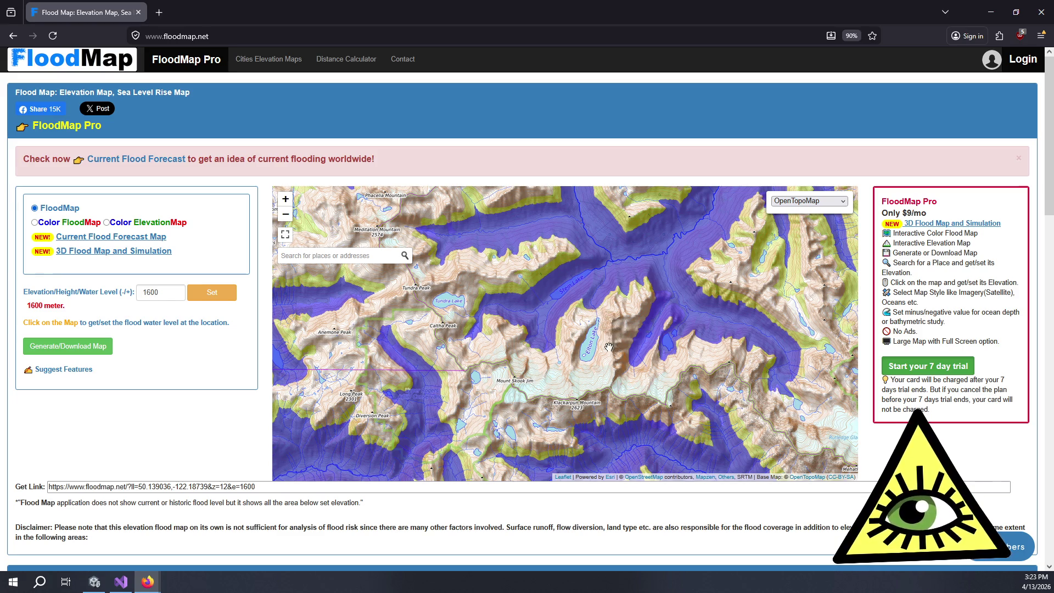
scroll(611, 345, "up", 2)
Zoom into a close-up of Elton Lake's north end and its 1600 m flooding
left_click_drag(564, 371, 605, 347)
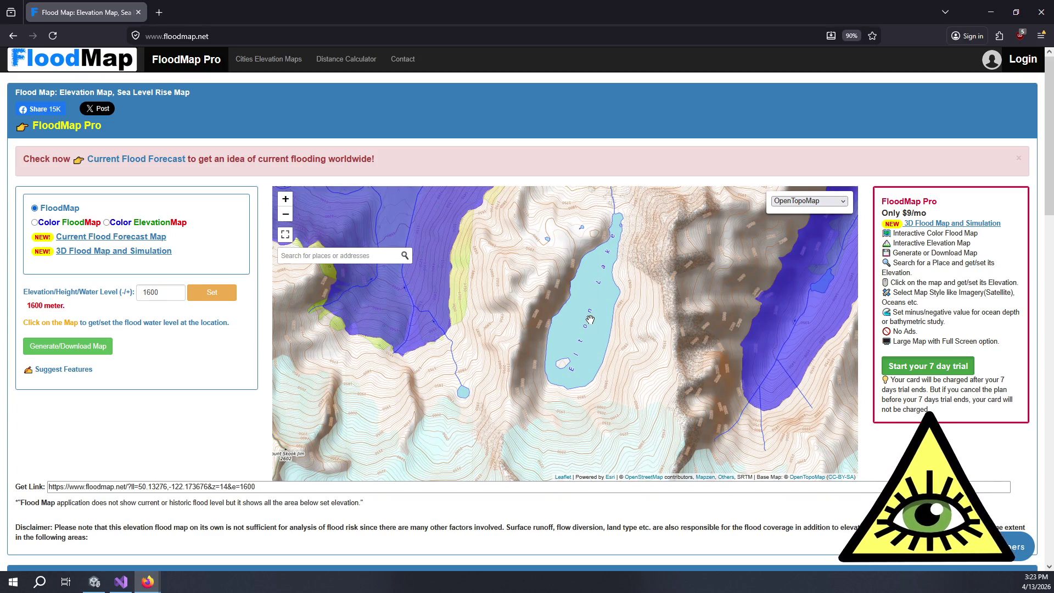
scroll(638, 220, "up", 2)
scroll(570, 242, "up", 2)
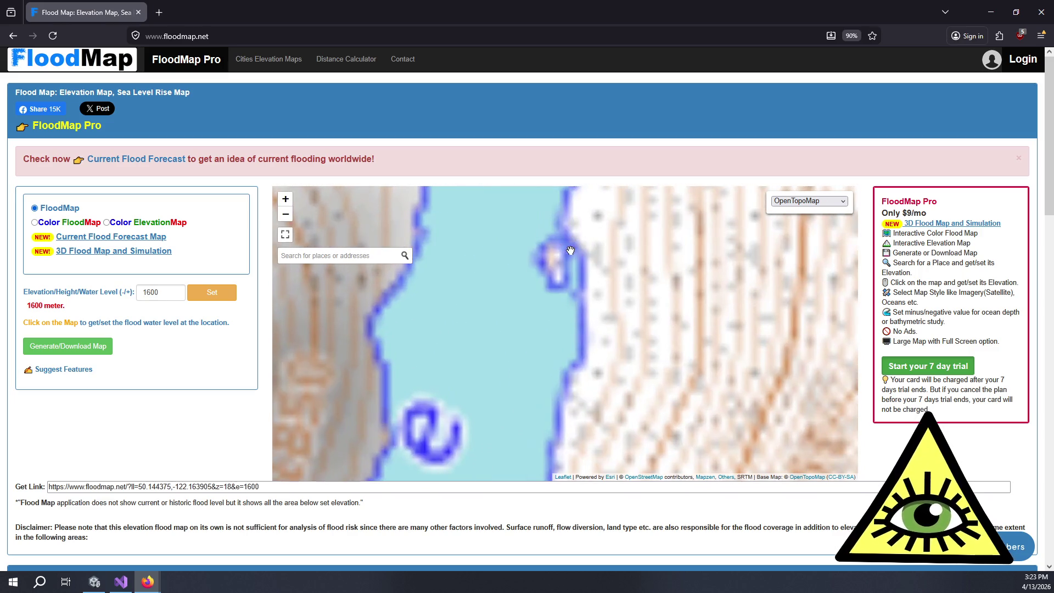
mouse_move(566, 279)
left_mouse_down()
mouse_move(580, 306)
mouse_move(568, 299)
mouse_move(640, 284)
left_mouse_up()
scroll(581, 306, "down", 2)
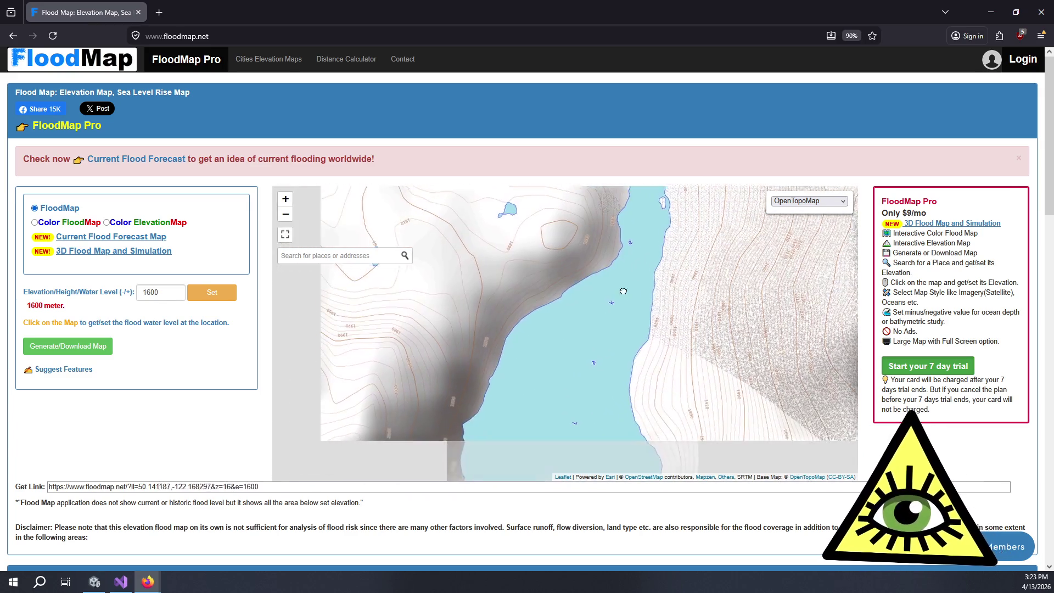
scroll(640, 285, "up", 1)
scroll(640, 285, "down", 5)
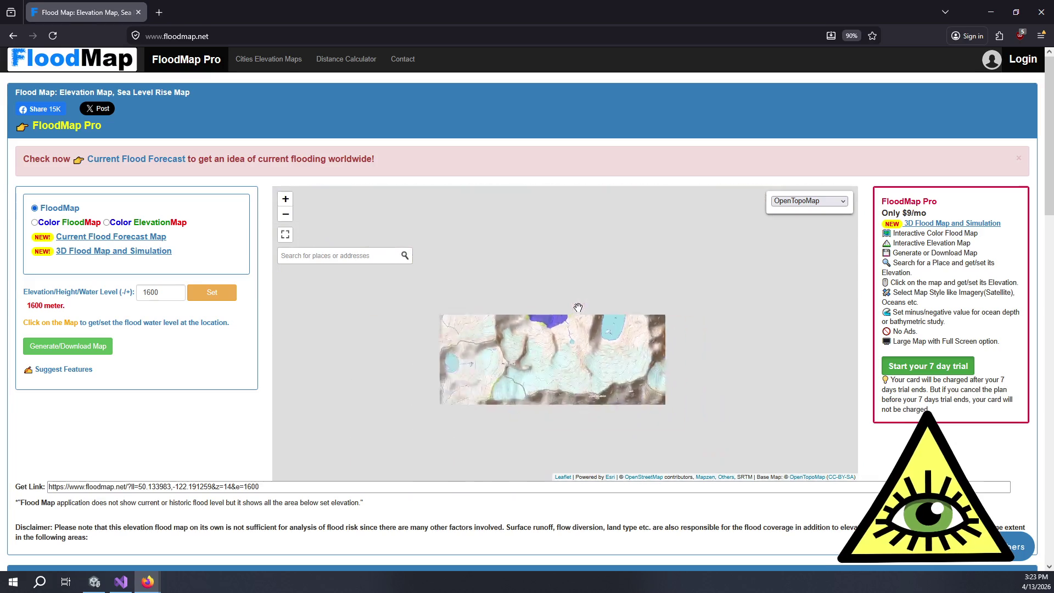
scroll(552, 327, "up", 3)
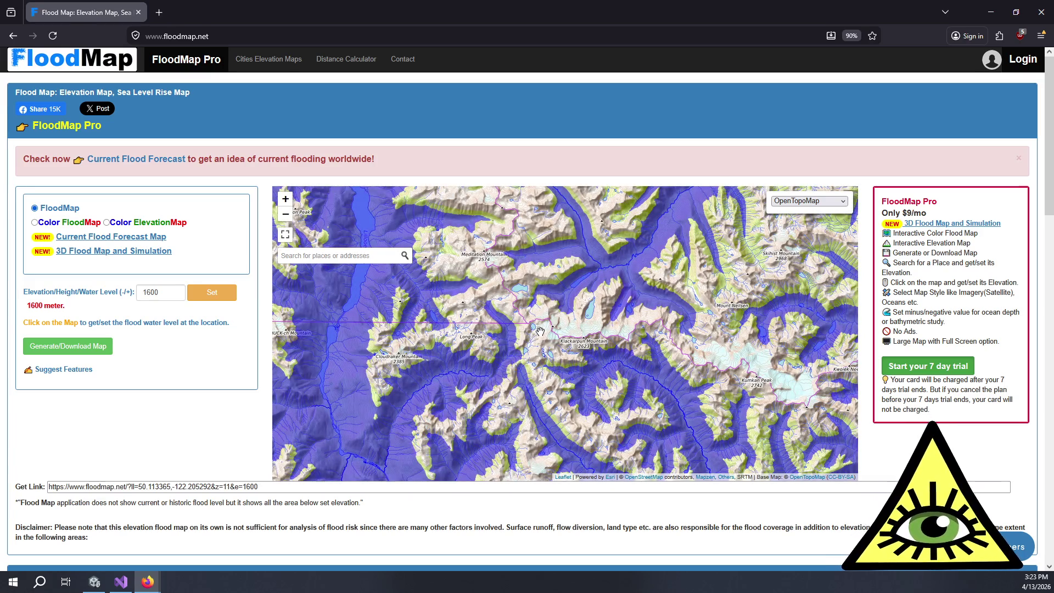
Pan past Mount Skook Jim to bring Tundra Lake into a close-up view
left_click_drag(547, 339, 582, 299)
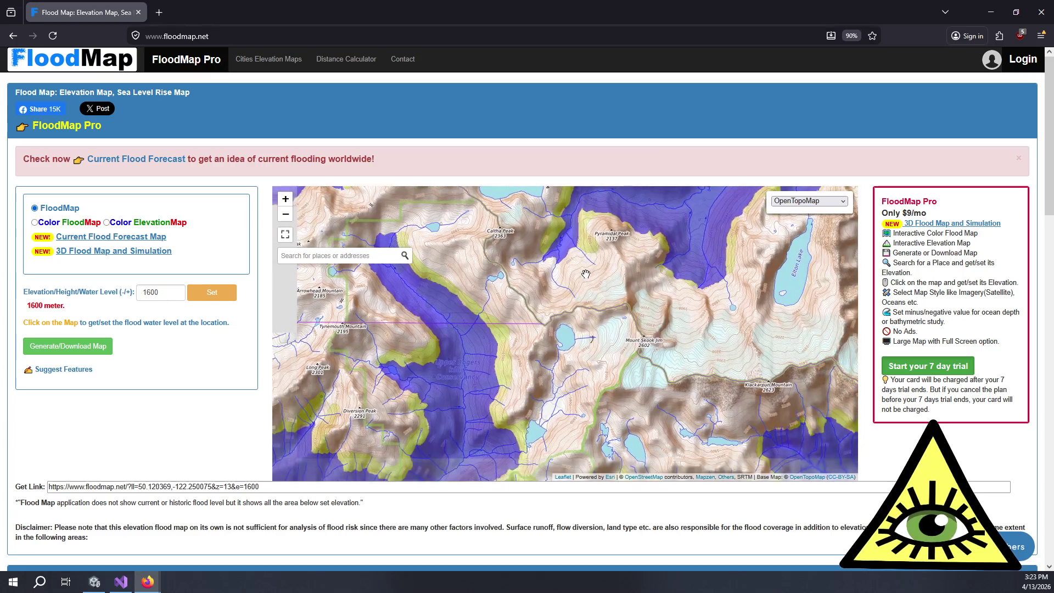
left_click_drag(646, 405, 644, 299)
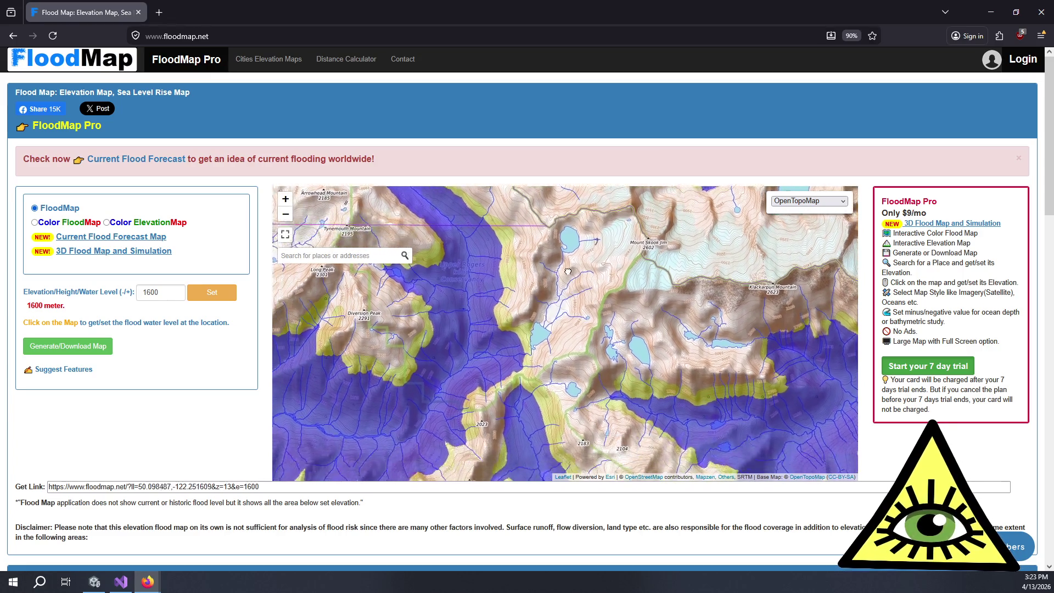
left_click_drag(539, 358, 582, 470)
left_click_drag(549, 308, 581, 417)
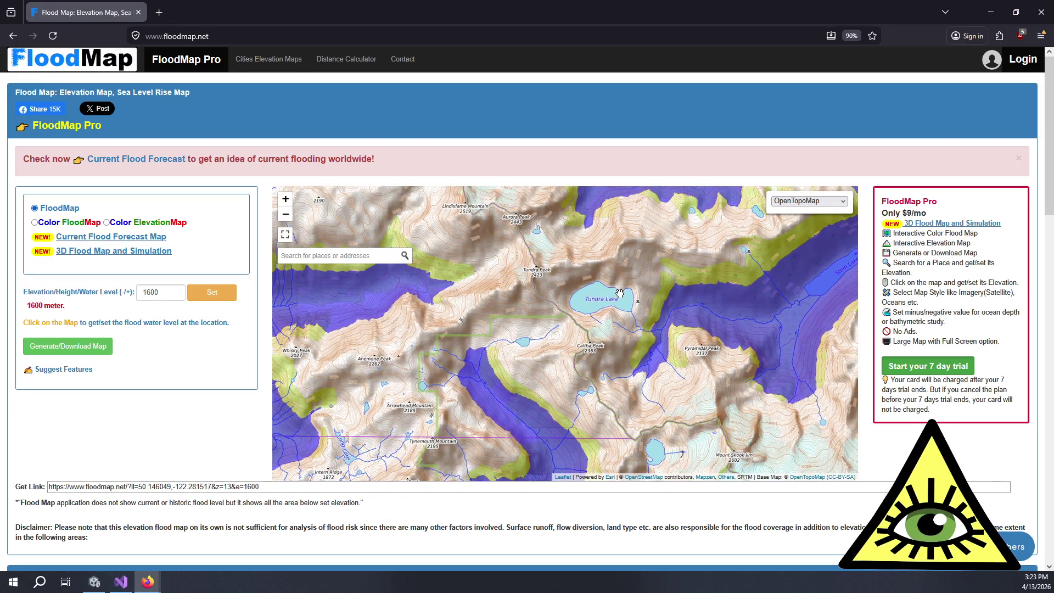
scroll(624, 302, "up", 2)
left_click_drag(624, 302, 652, 301)
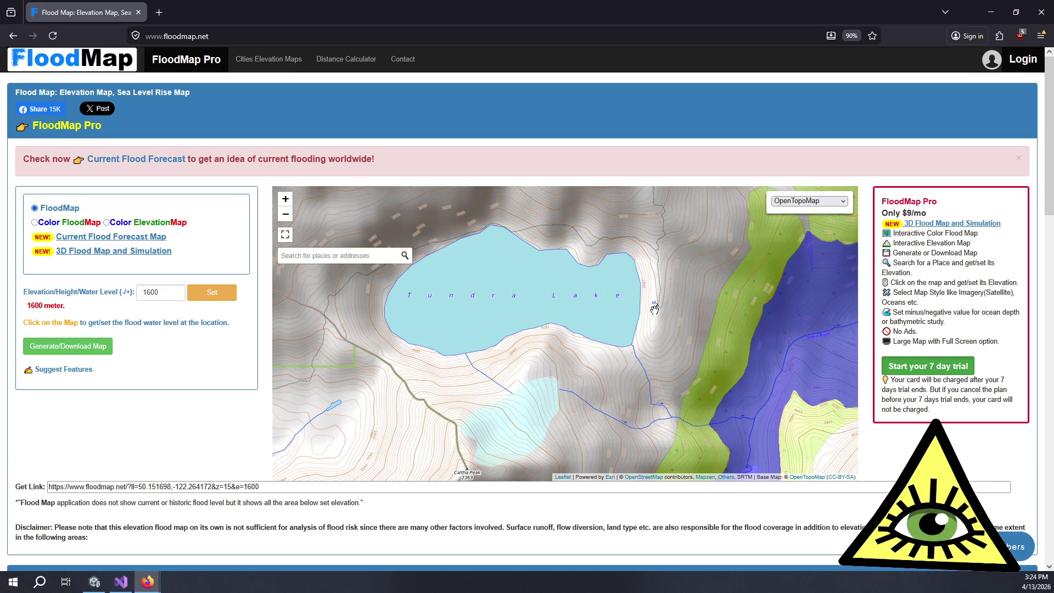
scroll(654, 309, "down", 2)
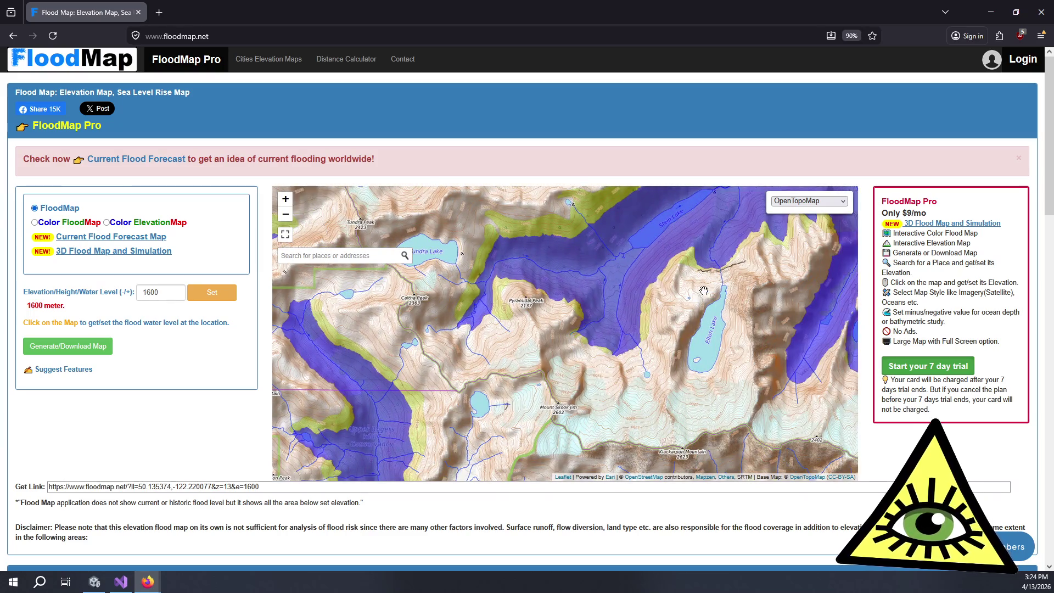
scroll(704, 291, "up", 2)
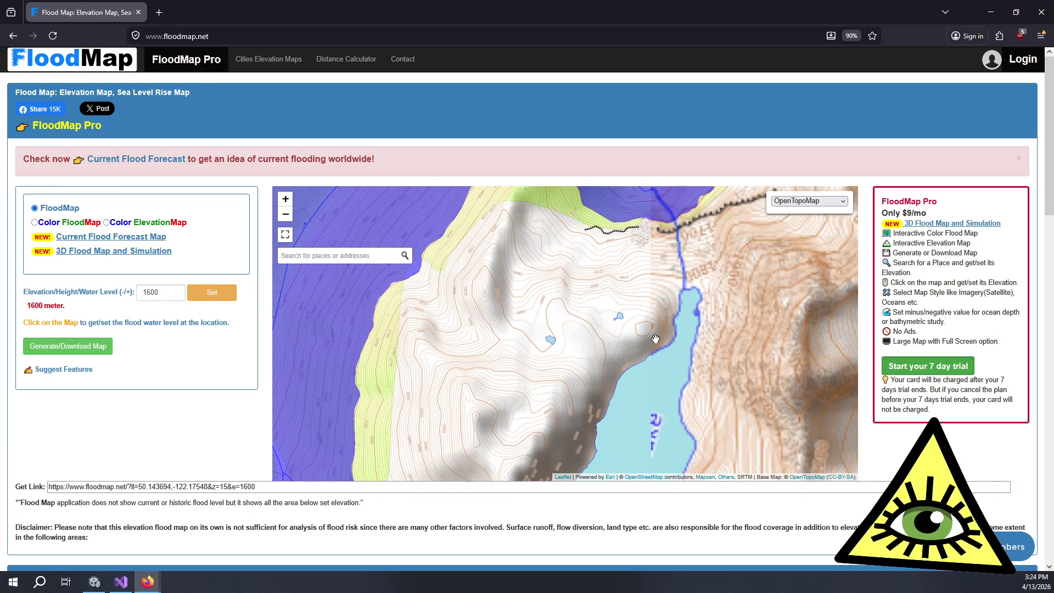
Bring Elton Lake's south end into view, zoom out to z=11 and return to Visual Studio
key("Down")
key("Down")
key("Down")
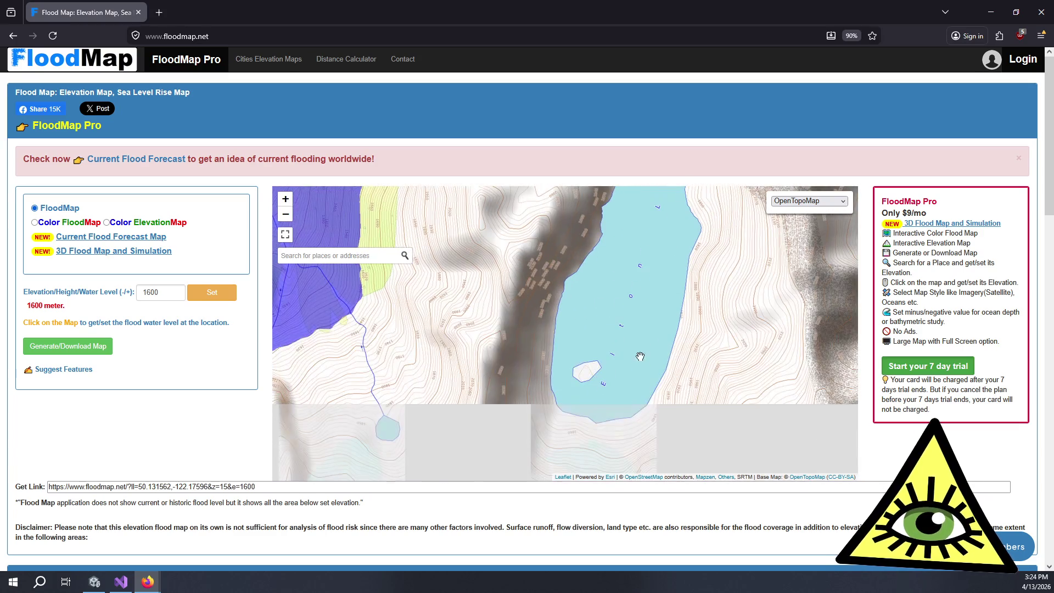
left_click_drag(641, 356, 682, 243)
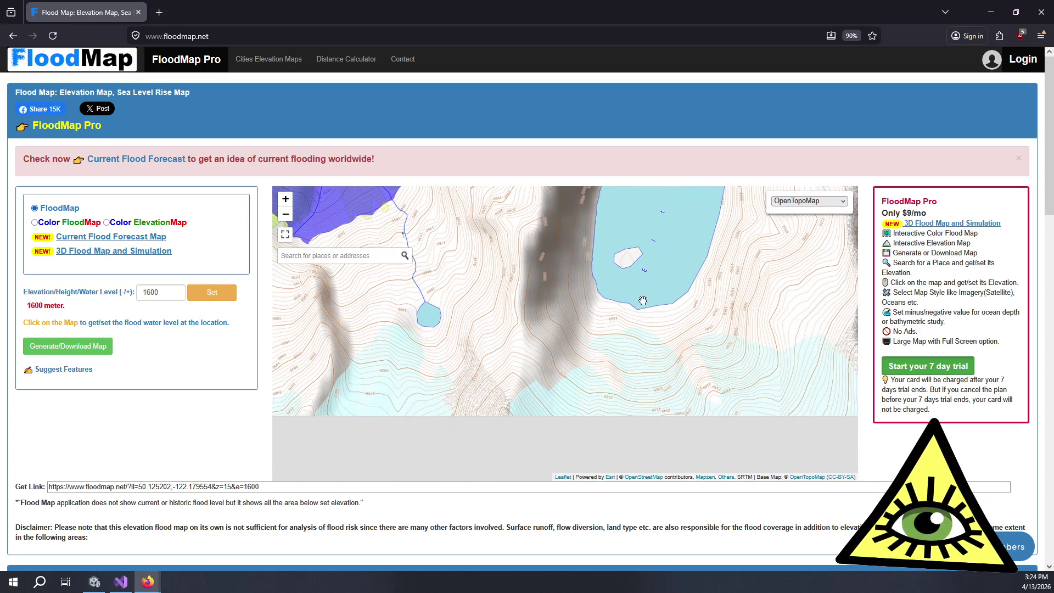
scroll(636, 292, "down", 2)
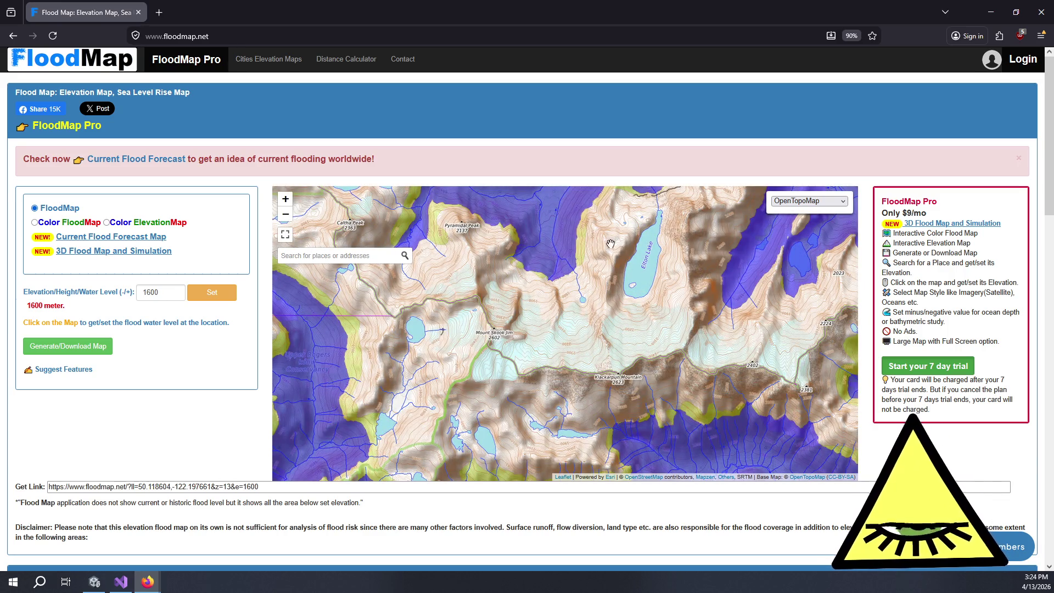
scroll(580, 231, "down", 2)
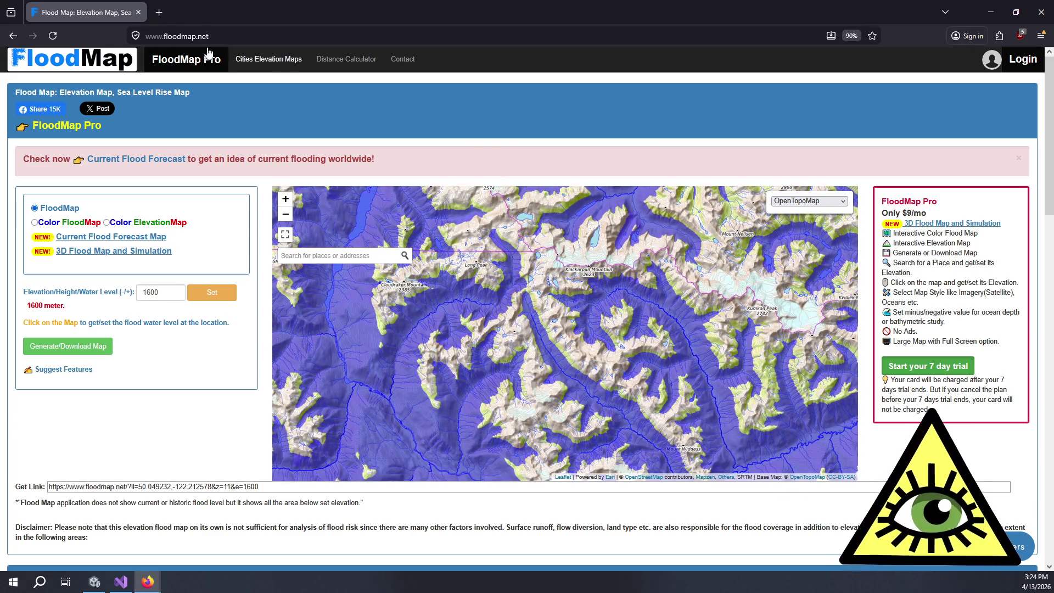
key("alt+Tab")
mouse_move(382, 237)
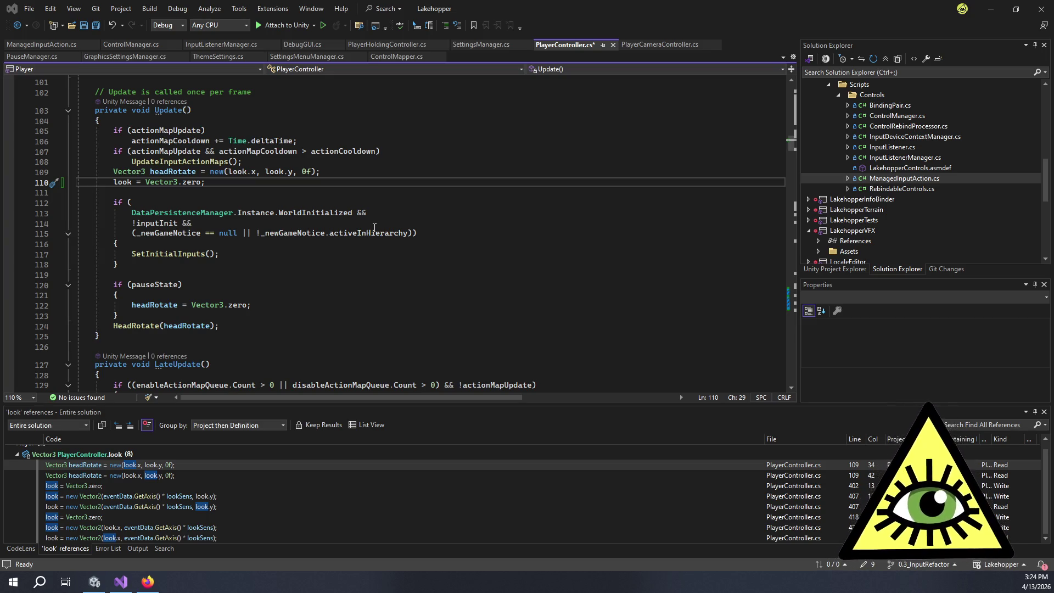
Save PlayerController.cs and check lines 109–110: headRotate built from look, then look = Vector3.zero
left_click(373, 186)
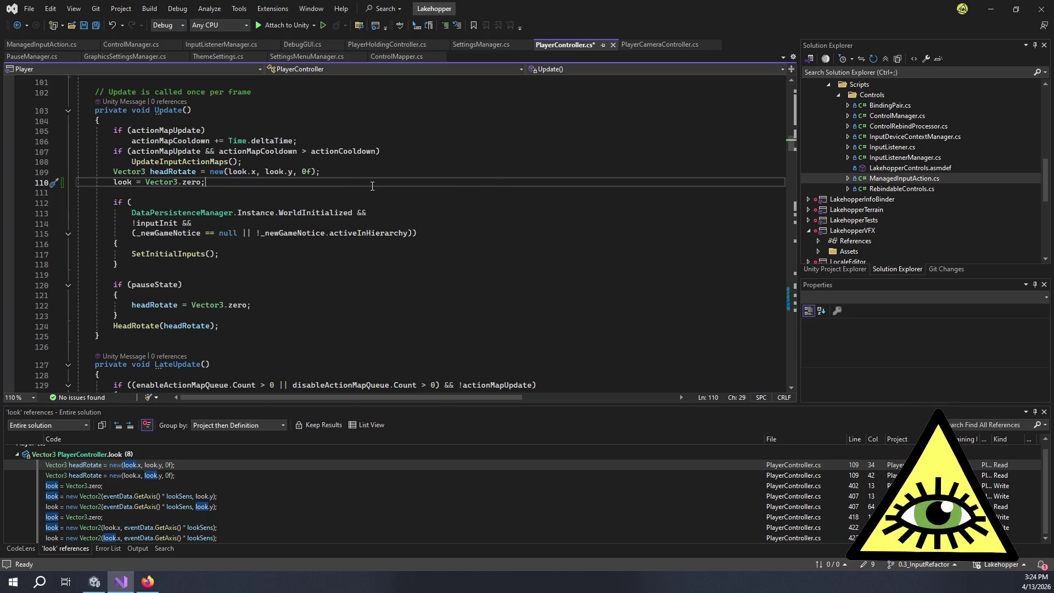
key("ctrl+s")
left_click(348, 175)
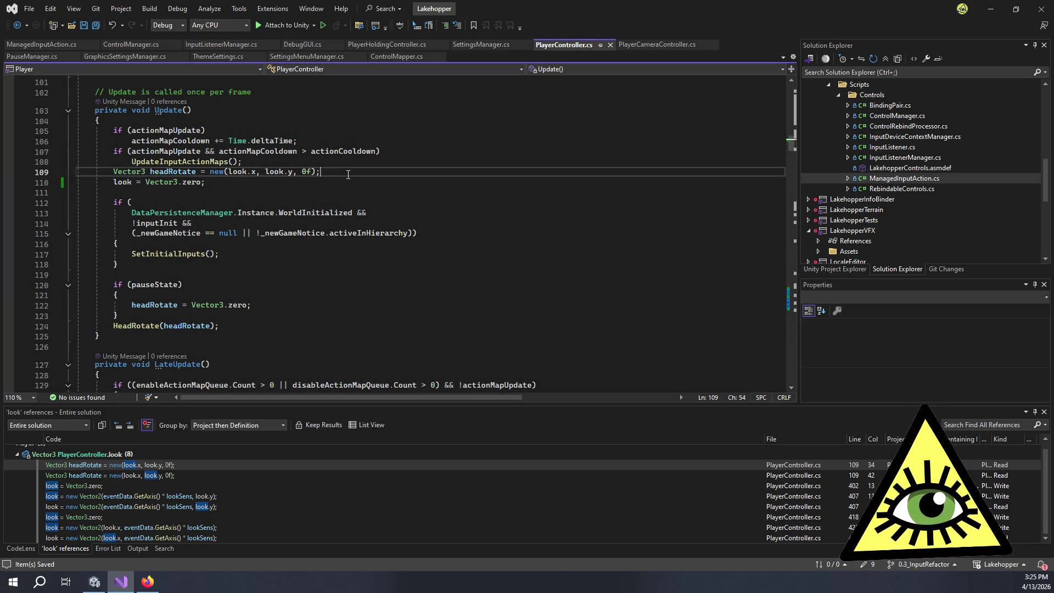
scroll(348, 175, "up", 1)
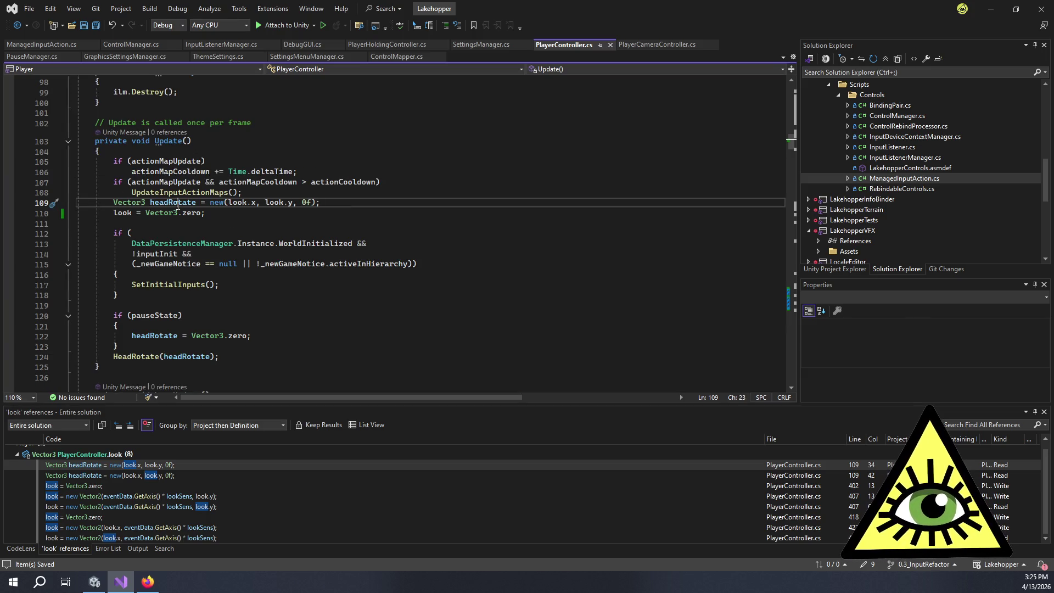
key("F8")
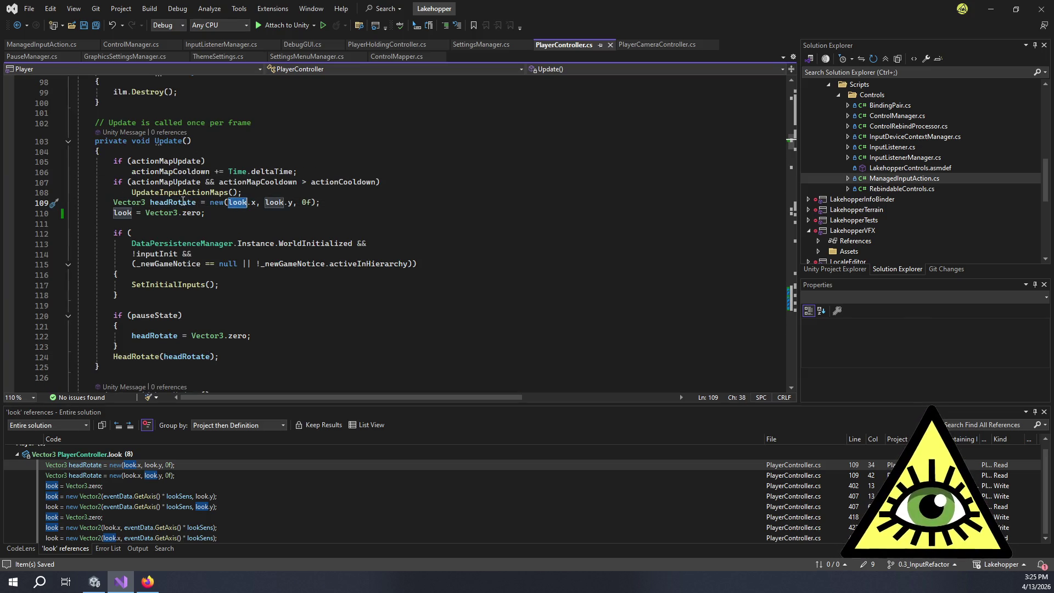
left_click(181, 202)
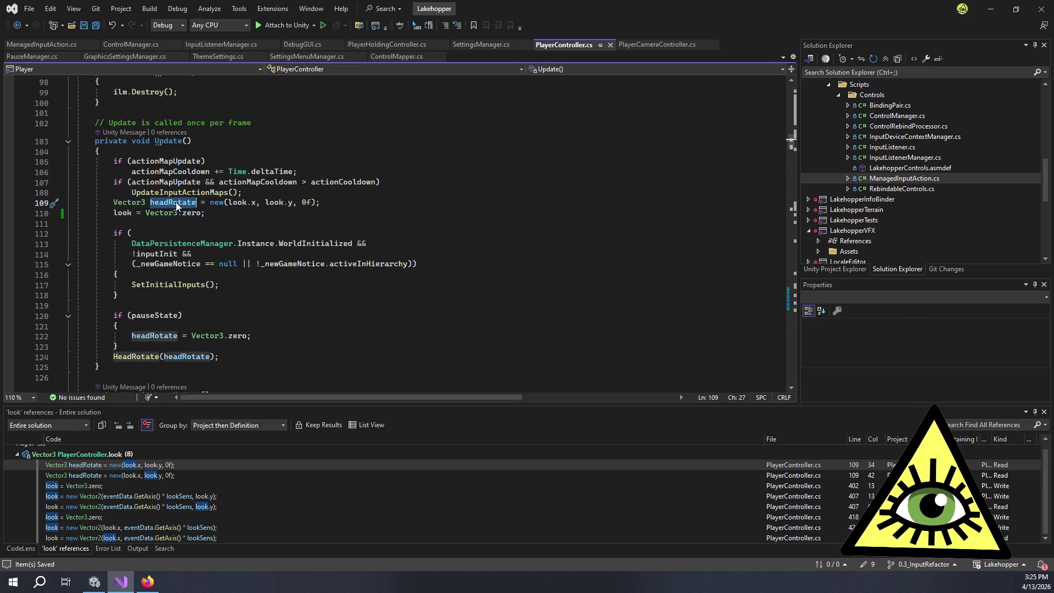
left_click(221, 215)
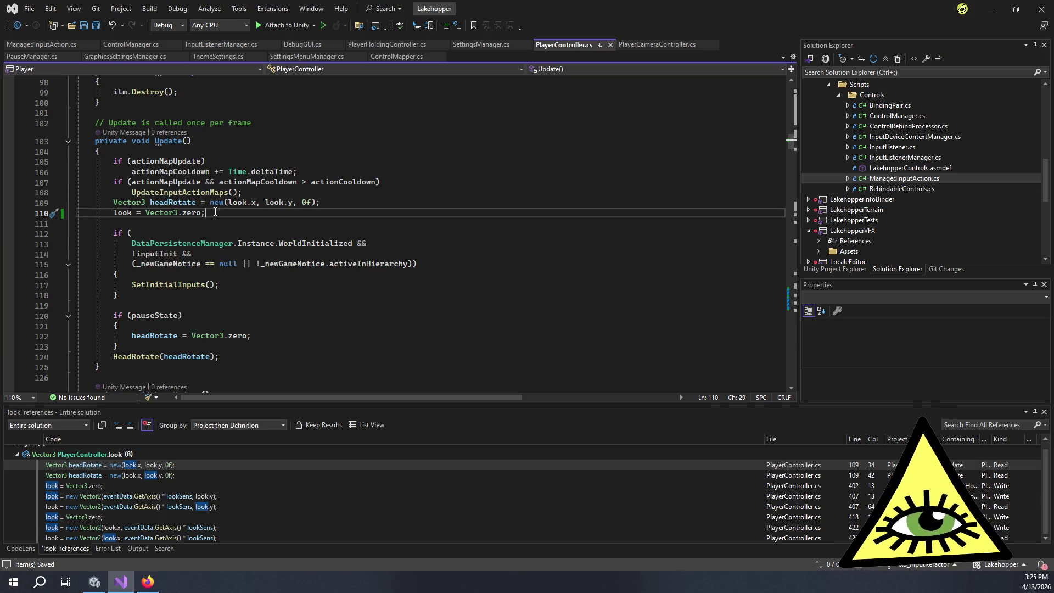
double_click(308, 203)
key("End")
key("Down")
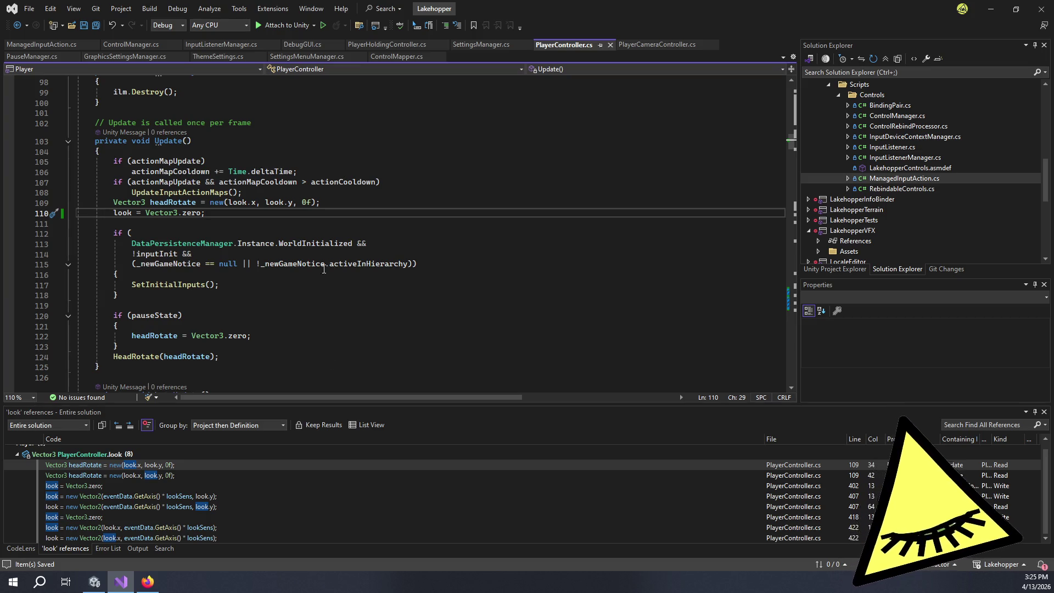
scroll(324, 269, "down", 1)
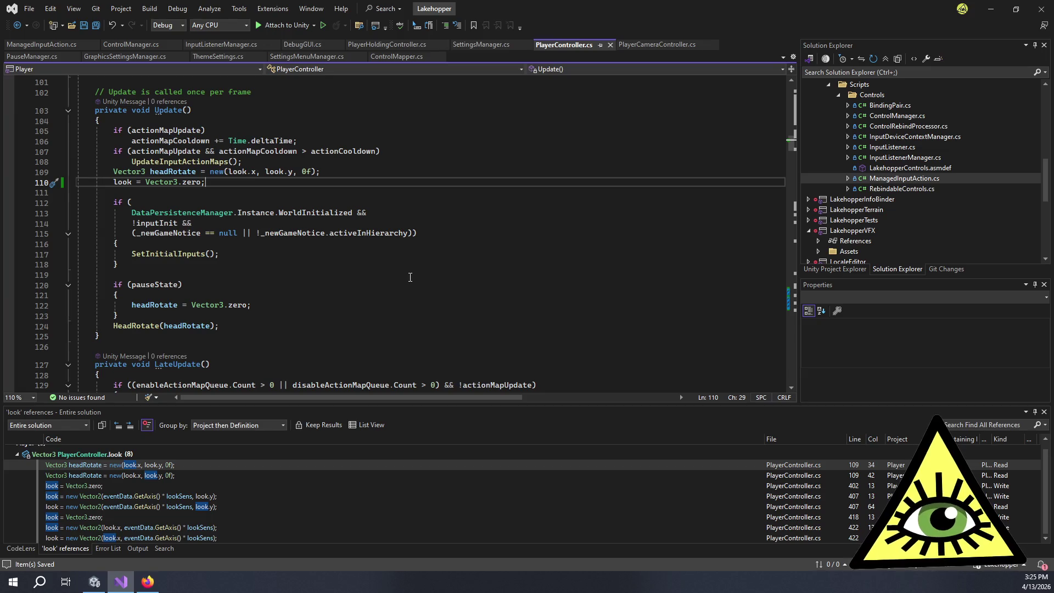
left_click(267, 321)
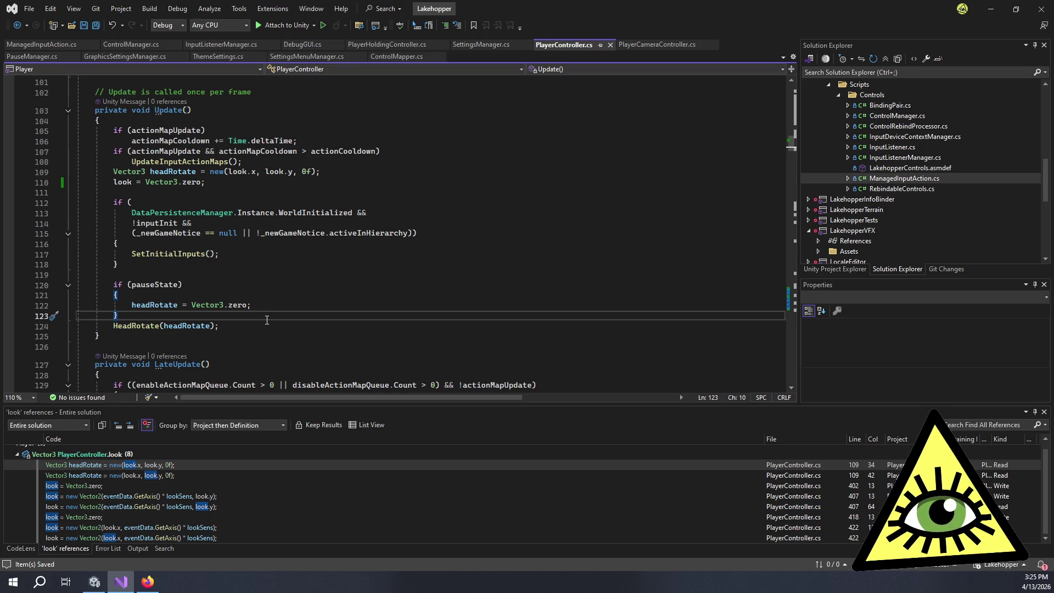
double_click(159, 306)
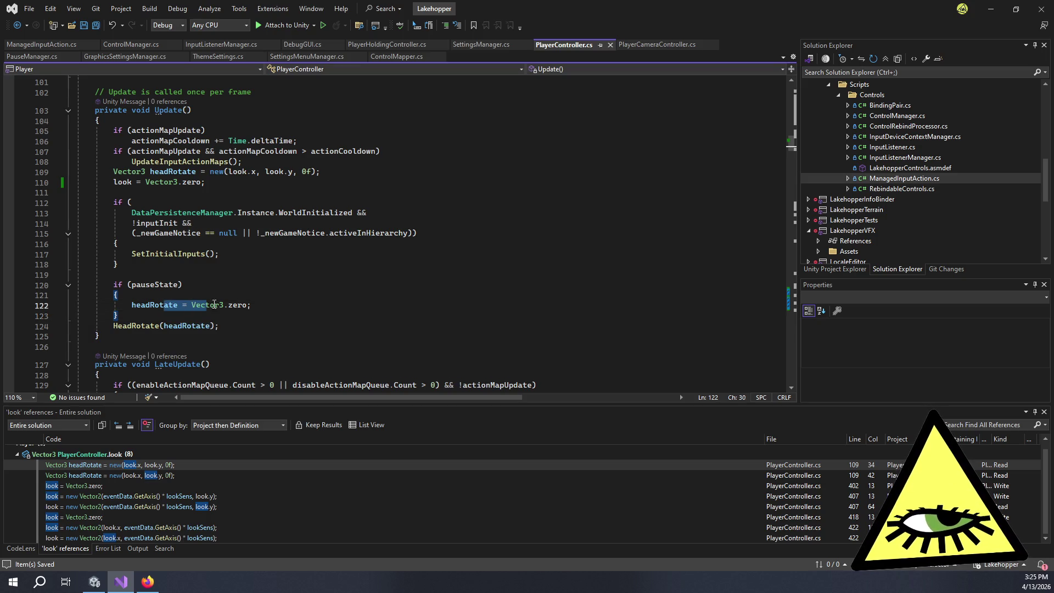
left_click(239, 305)
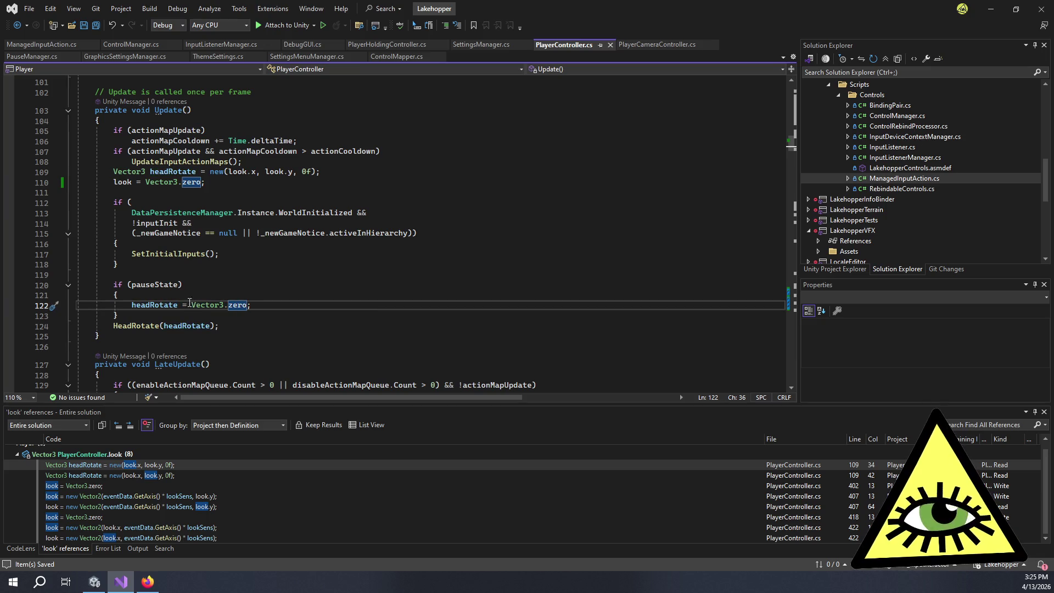
left_click(214, 183)
left_click_drag(213, 182, 114, 184)
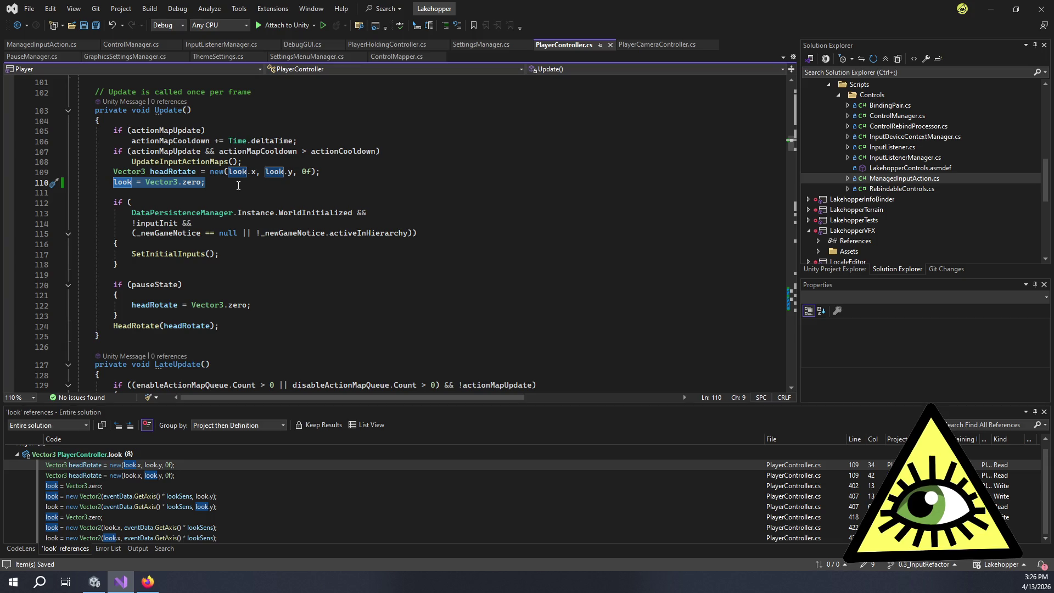
left_click(239, 186)
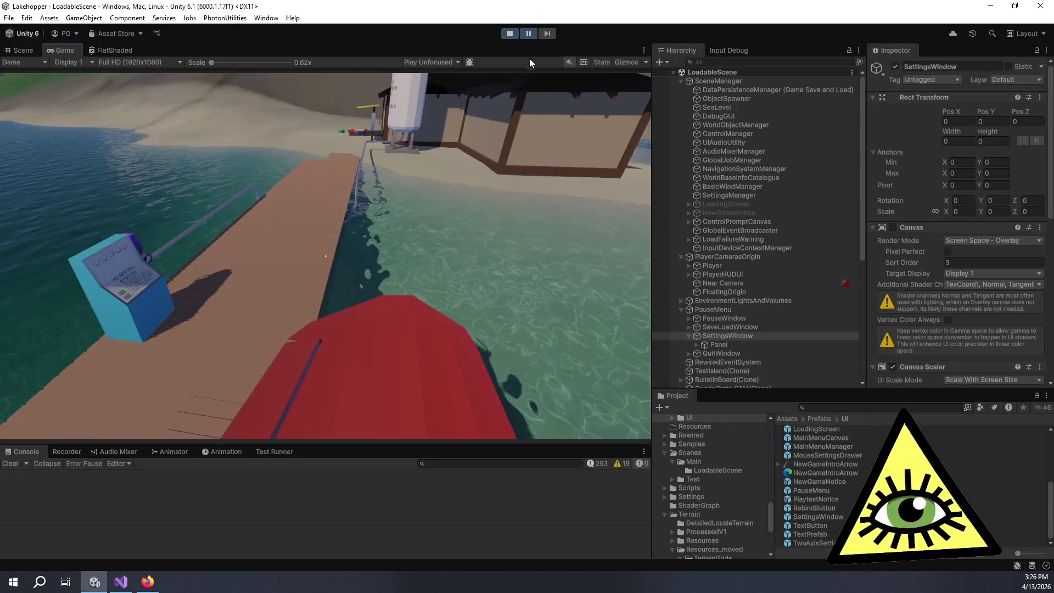
Stop Unity's play mode and switch back to Visual Studio
left_click(512, 34)
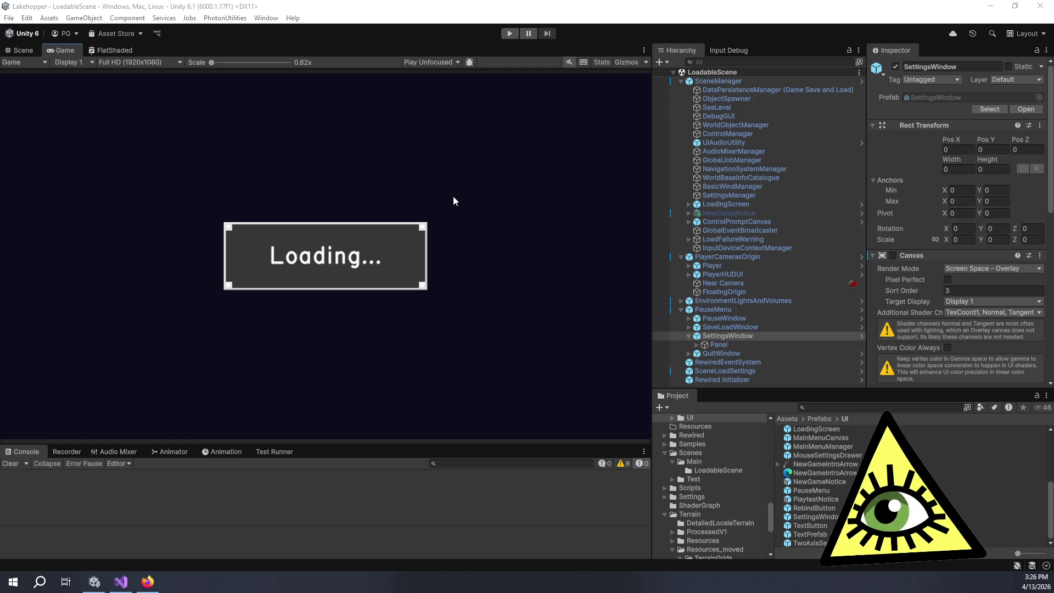
key("alt+Tab")
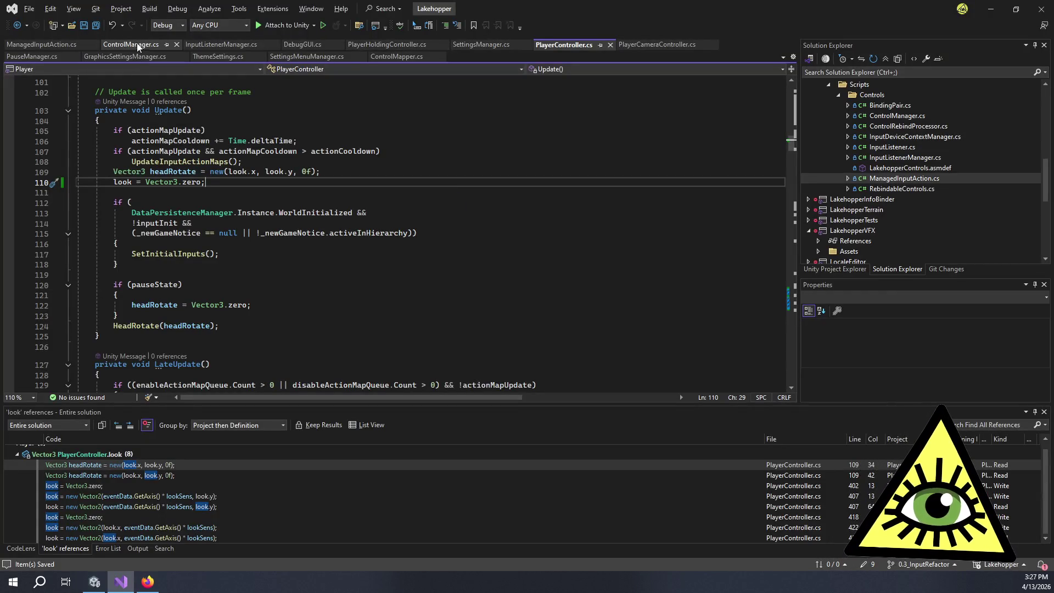
In ManagedInputAction.cs, select AxisActiveOrJustInactive on line 29 and view its Quick Info
left_click(72, 44)
double_click(552, 198)
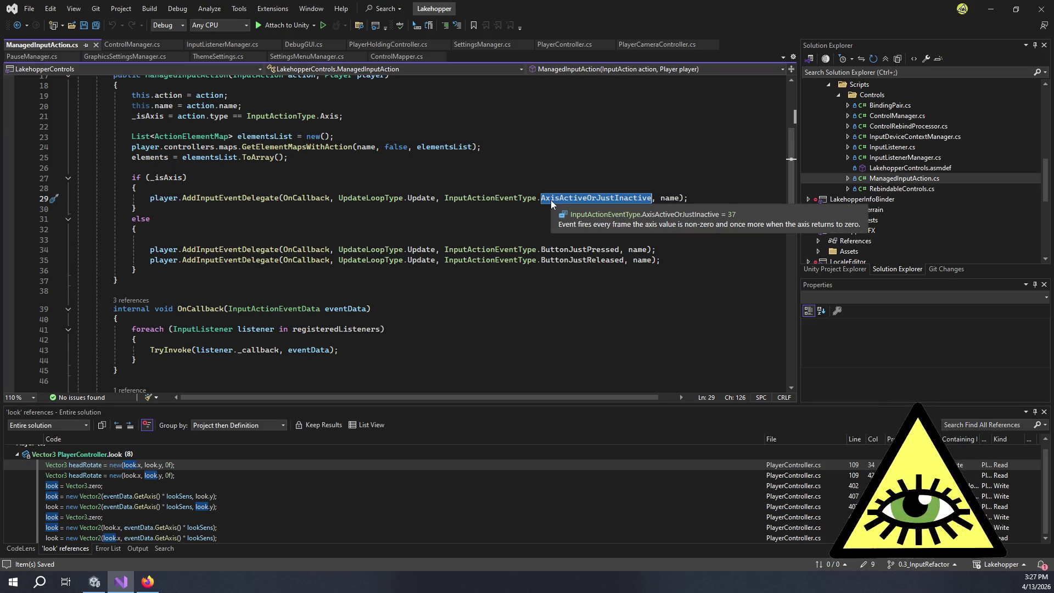
key("alt+Tab")
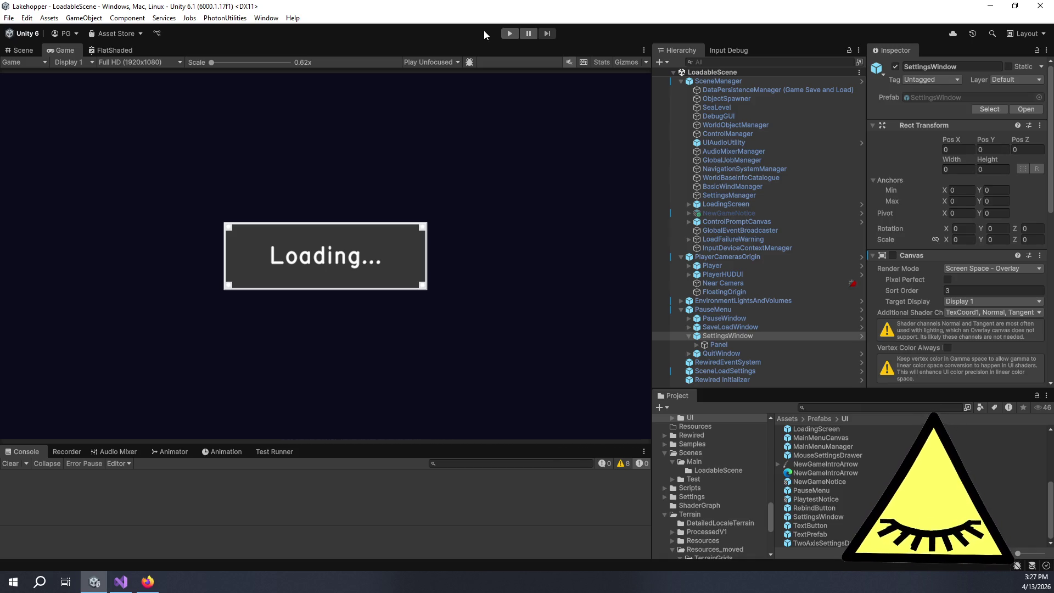
key("alt+Tab")
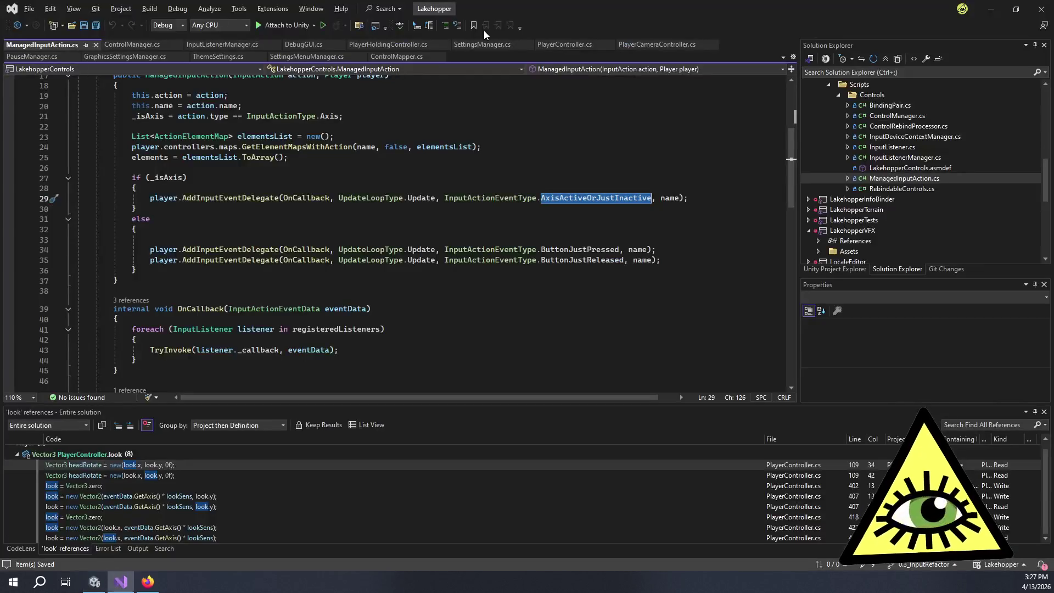
mouse_move(599, 195)
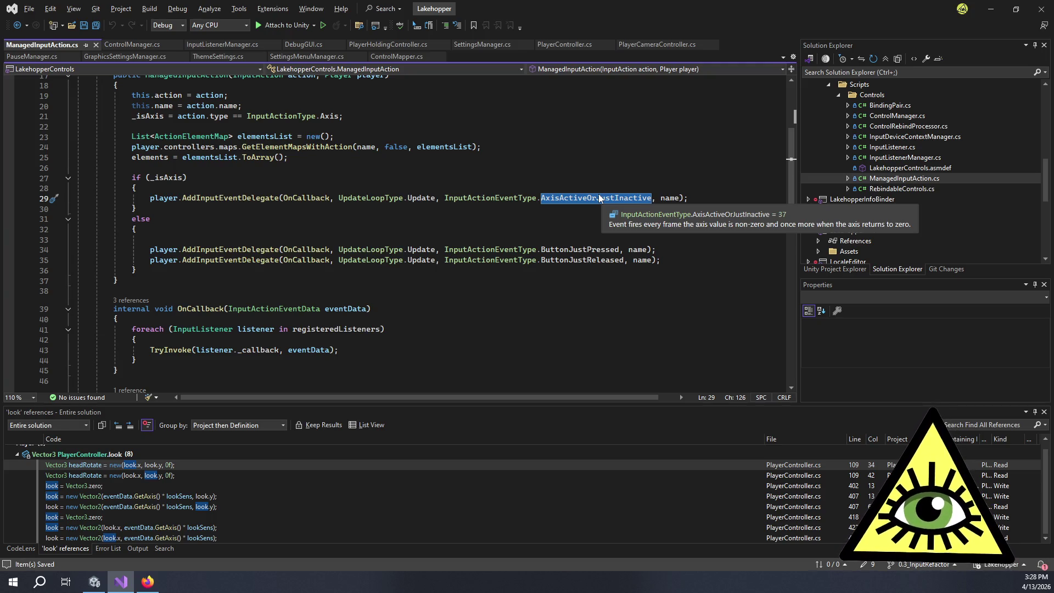
Switch to Unity and start the game in play mode
key("alt+Tab")
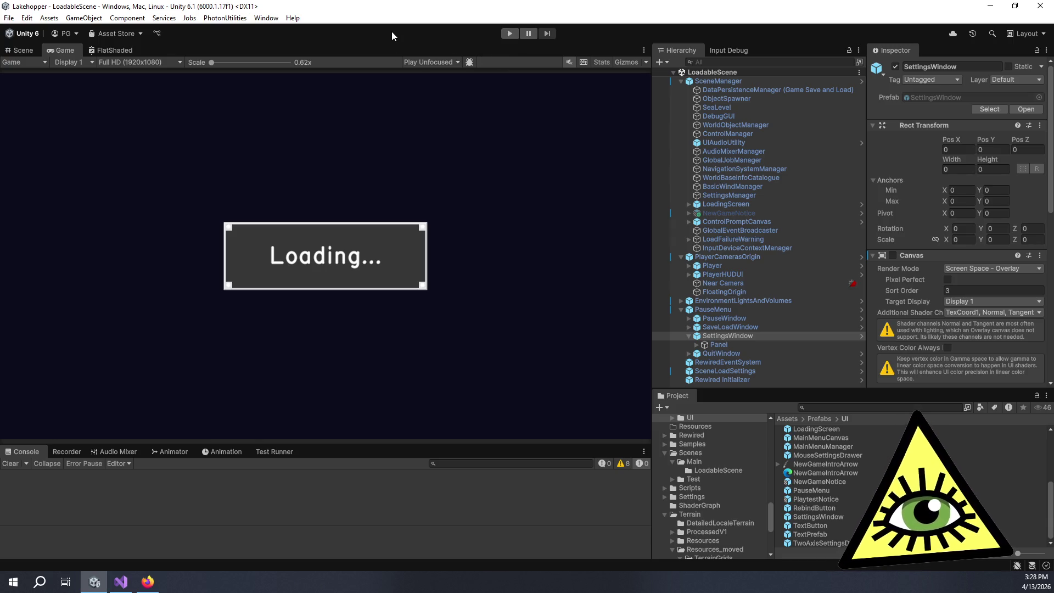
key("alt+Tab")
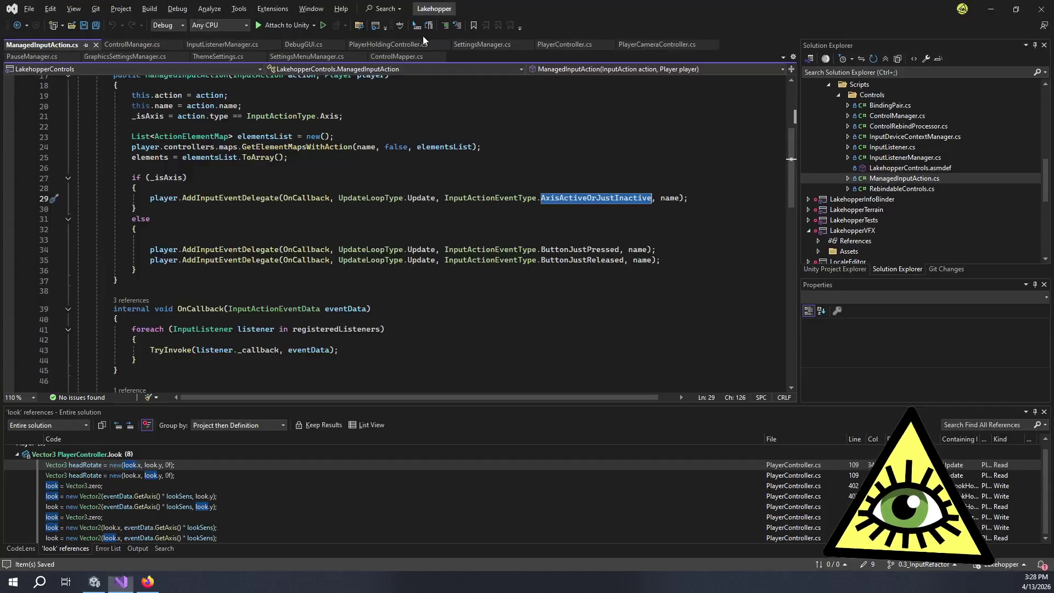
key("alt+Tab")
left_click(506, 33)
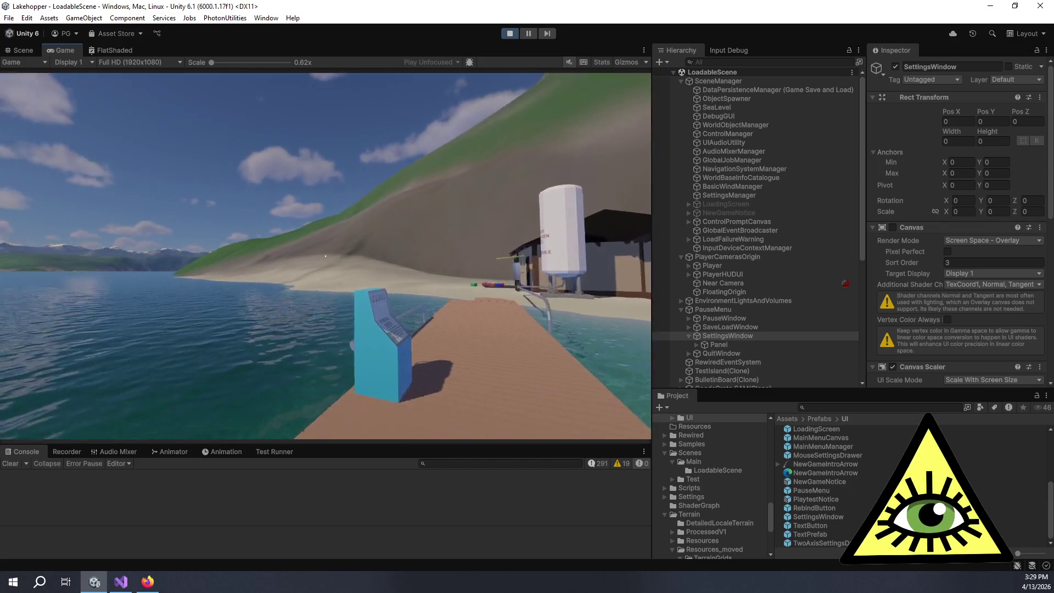
Pause the game and open SETTINGS from the pause menu, focusing the nearby View Distance
key("Escape")
key("Down")
key("Down")
key("Down")
key("Up")
key("Return")
key("Down")
key("Down")
key("Down")
Lower the distant View Distance to 2, testing arrow-key nudges
key("Right")
key("Right")
key("Down")
key("Right")
key("Left")
key("Right")
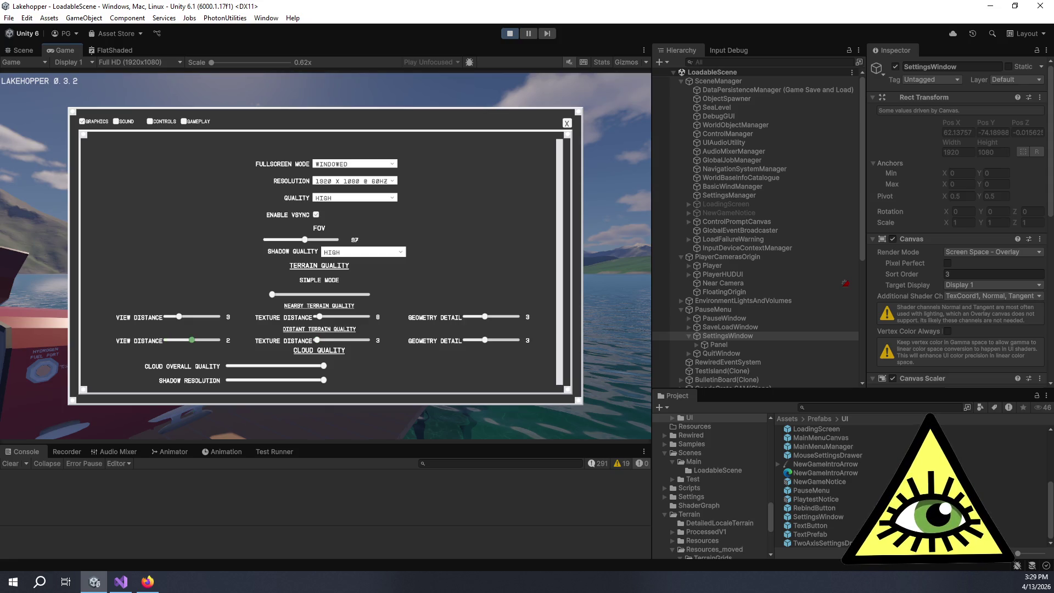
key("Left")
key("Right")
key("Up")
key("Down")
Set the nearby View Distance back to 2 and lower nearby Geometry Detail to 2
key("Up")
key("Left")
key("Left")
key("Left")
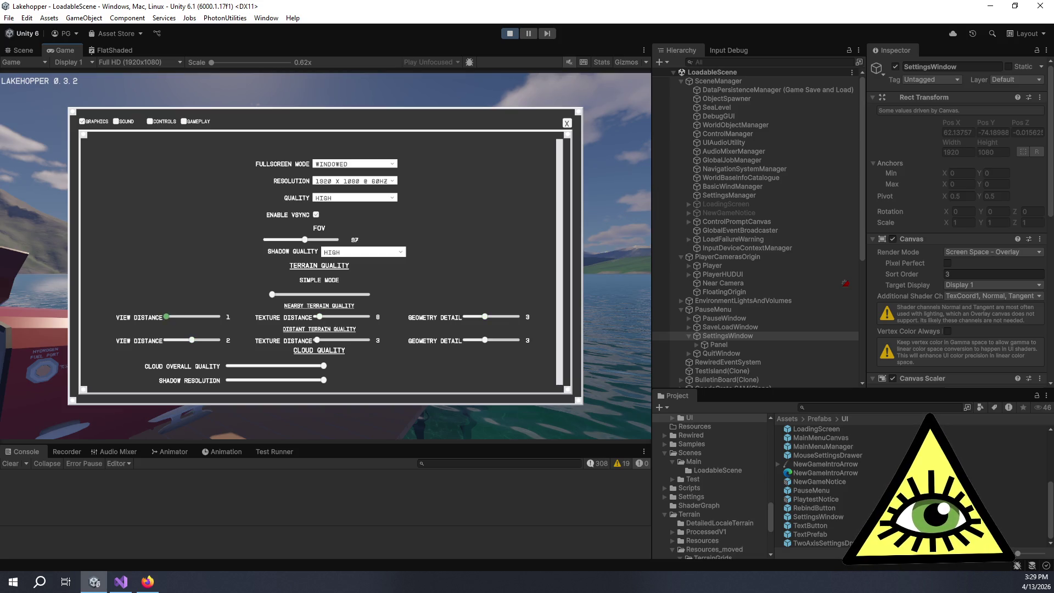
key("Right")
key("Right")
key("Right")
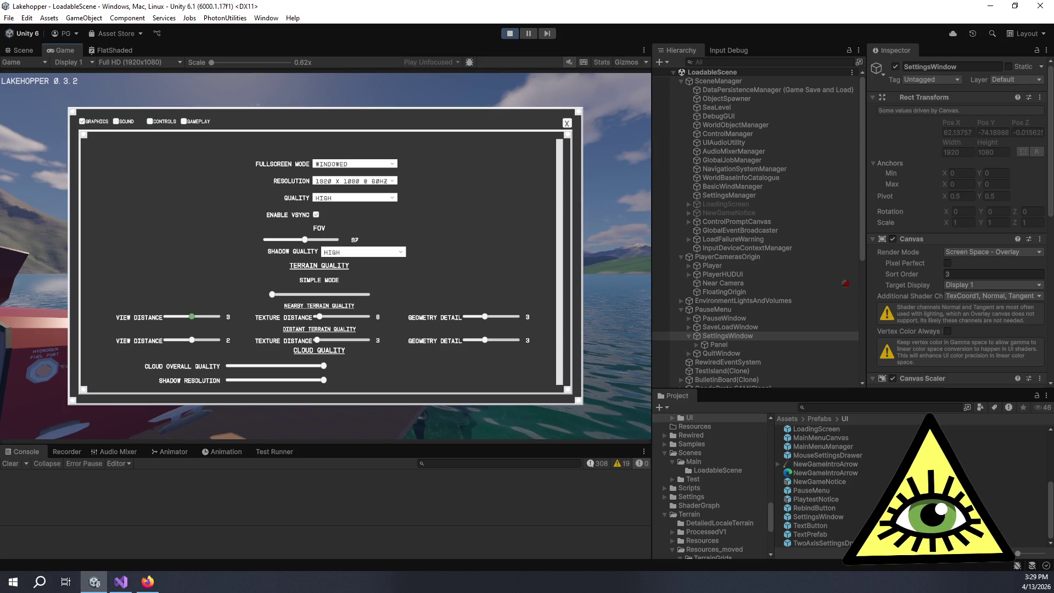
key("Left")
key("Left")
key("Left")
key("Right")
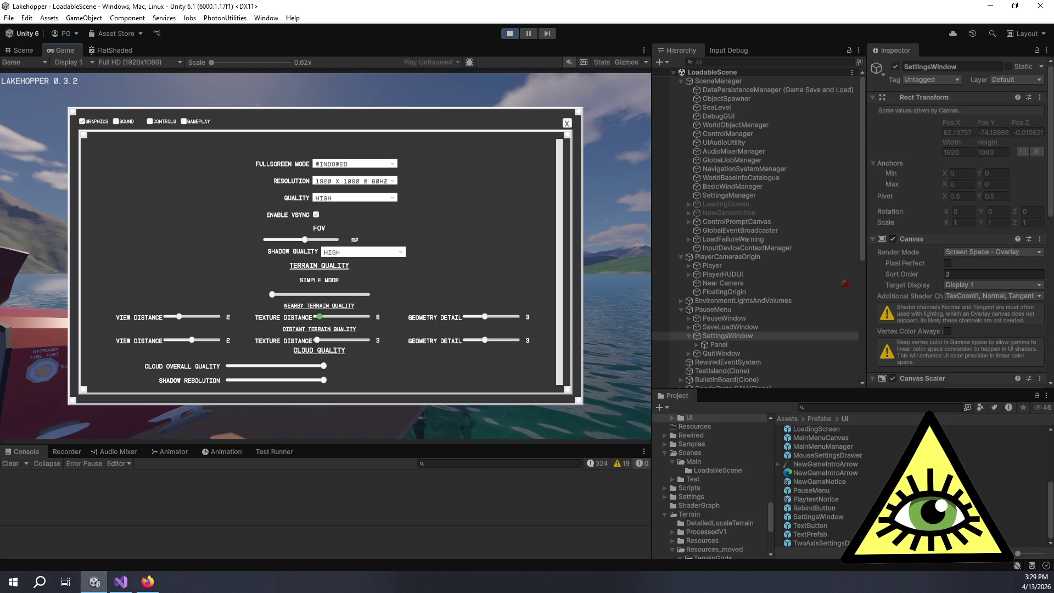
key("Right")
key("Left")
Lower the distant Geometry Detail to 2 and Shadow Resolution to about half
key("Down")
key("Right")
key("Right")
key("Down")
key("Up")
key("Left")
key("Down")
key("Down")
key("Down")
key("Up")
key("Left")
key("Left")
Drop Cloud Overall Quality to minimum, lower Cloud Detail + View Distance and Shadow Resolution a step
key("Right")
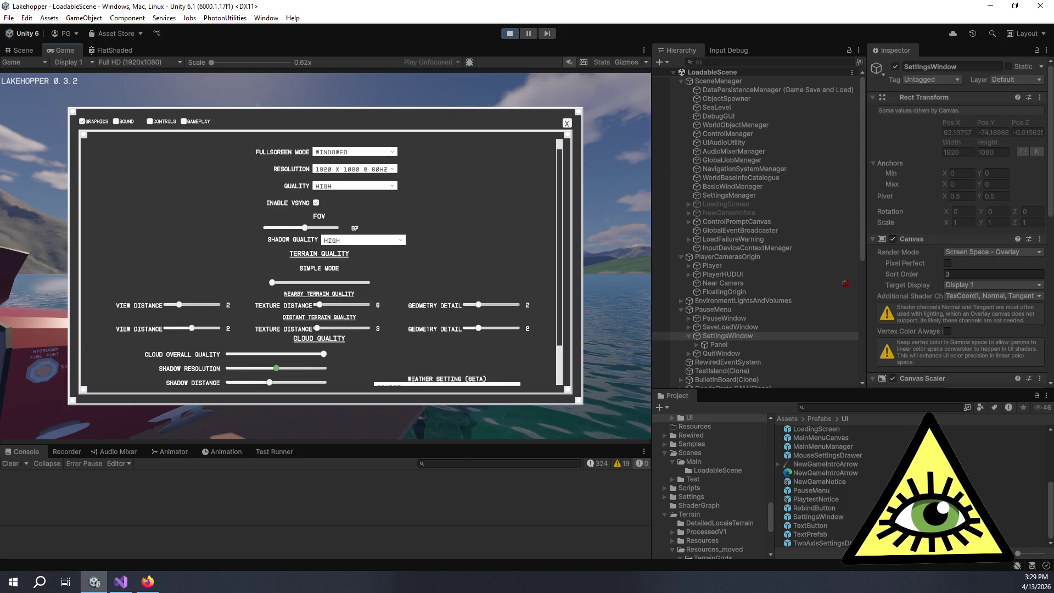
key("Up")
key("Left")
key("Left")
key("Down")
key("Down")
key("Down")
key("Up")
key("Left")
key("Up")
key("Up")
key("Left")
key("Down")
key("Down")
key("Right")
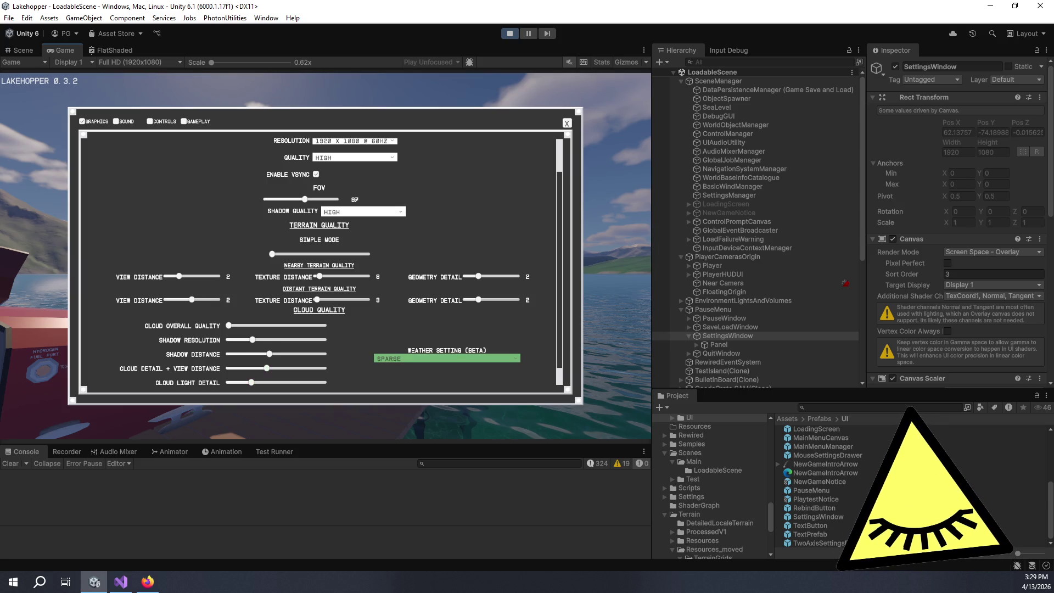
Browse the Weather Setting choices down to None, keeping Sparse
key("Return")
key("Down")
key("Down")
key("Down")
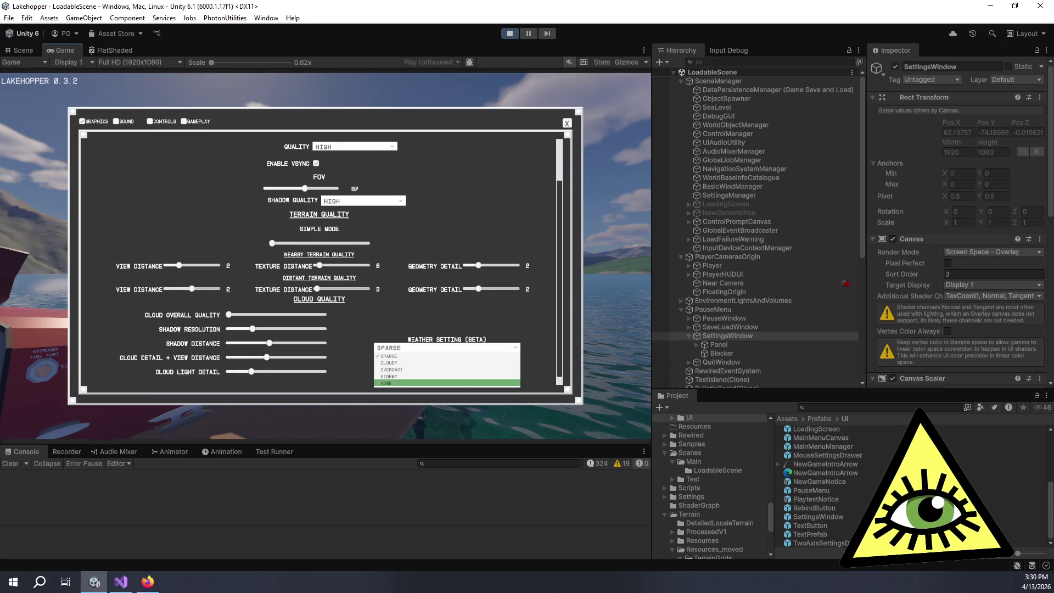
key("Escape")
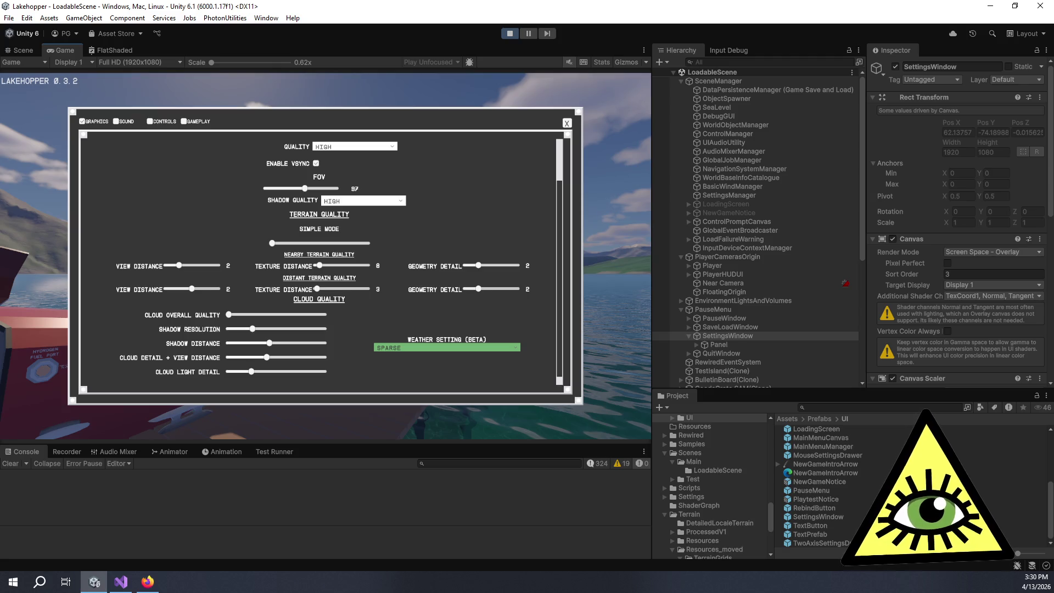
key("Left")
key("Up")
key("Up")
key("Up")
key("Up")
key("Up")
key("Up")
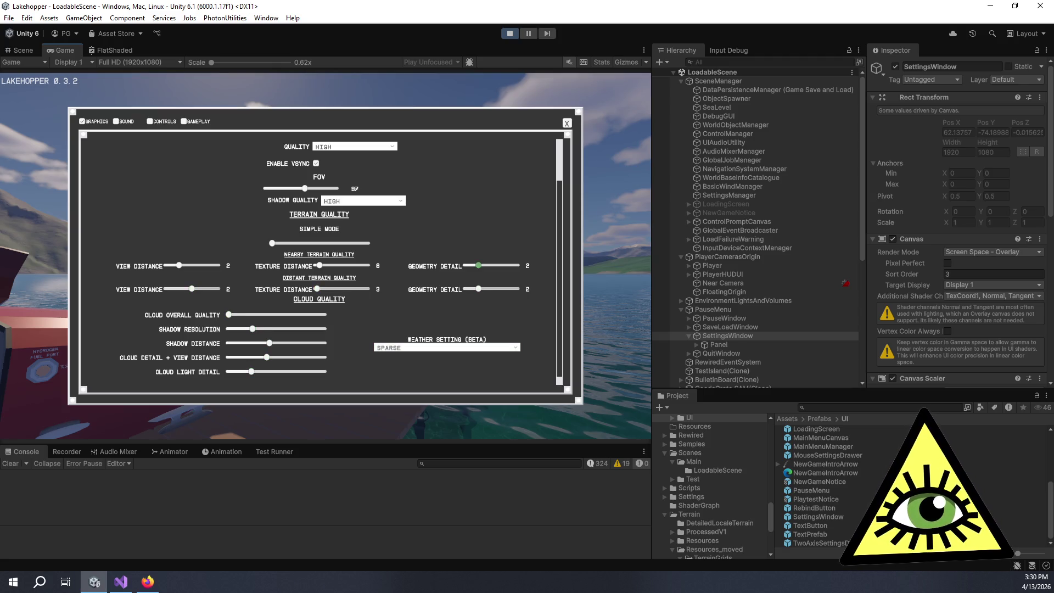
key("Up")
key("Up")
key("Up")
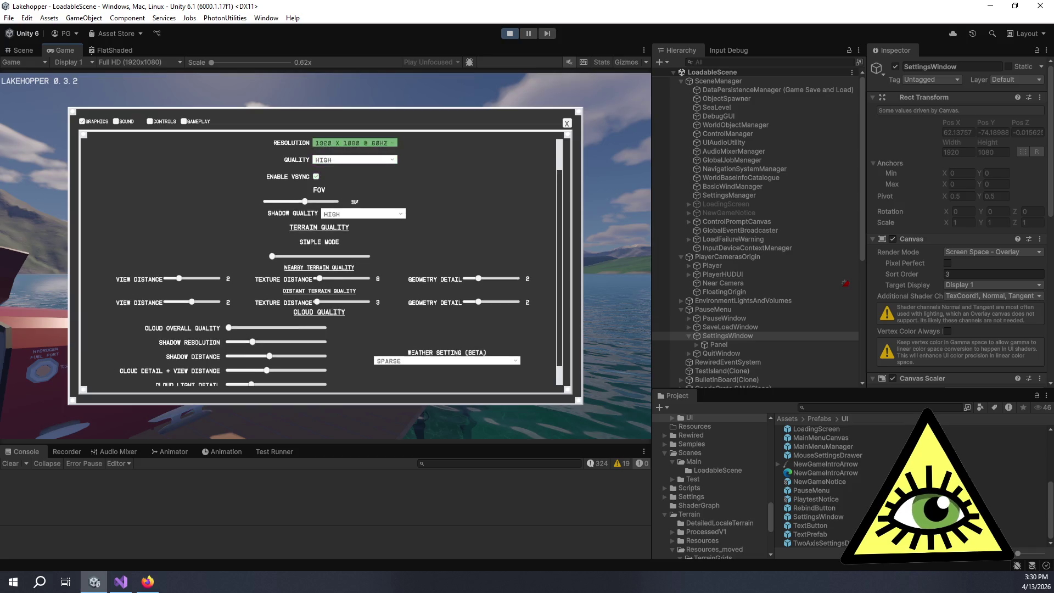
Move focus through the sections to Gameplay, close settings and resume the game
key("Down")
key("Right")
key("Right")
key("Right")
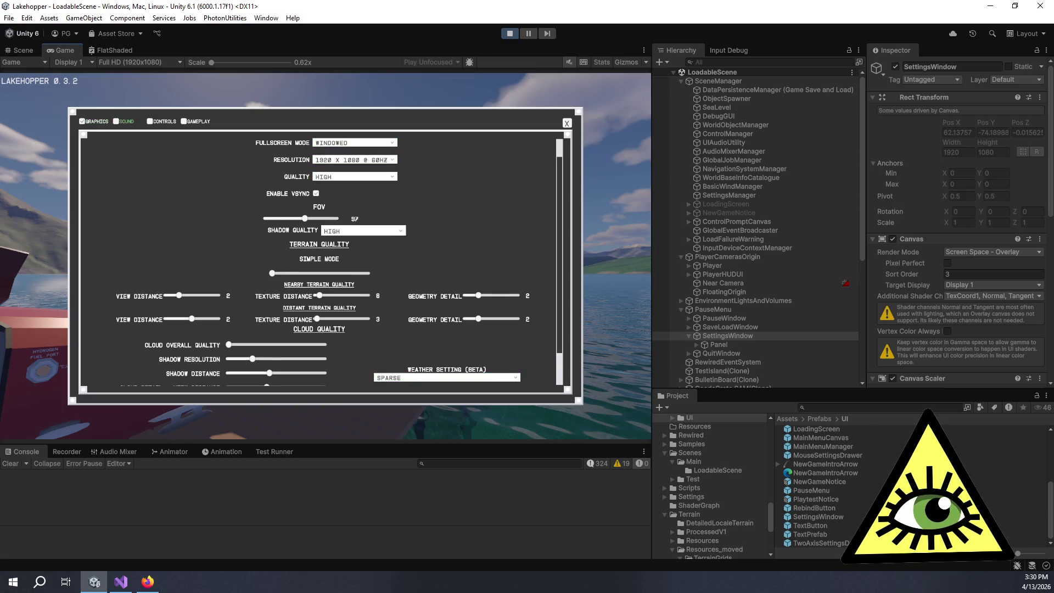
key("Right")
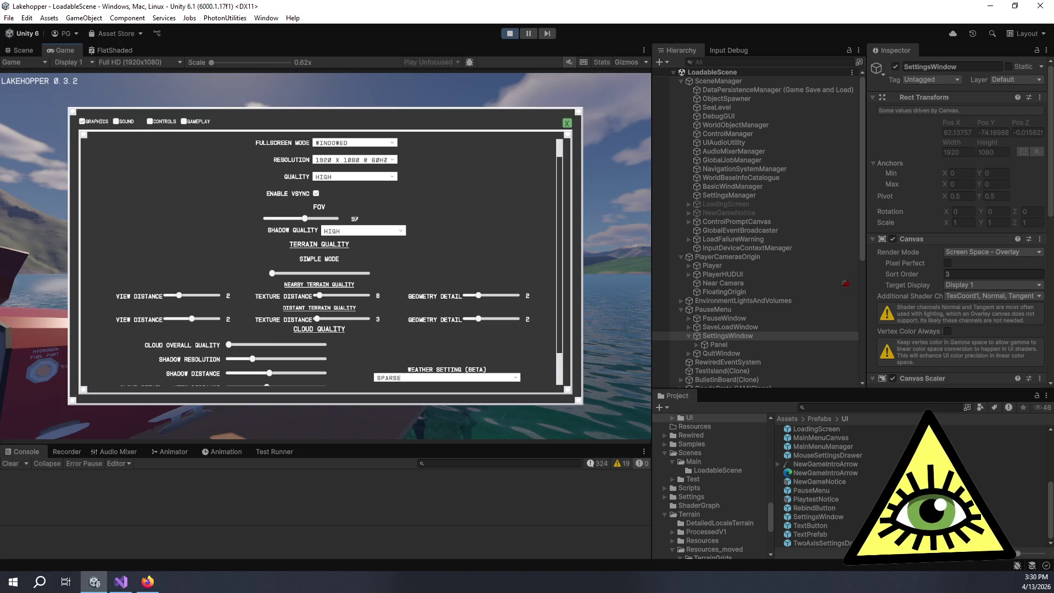
key("Return")
key("Escape")
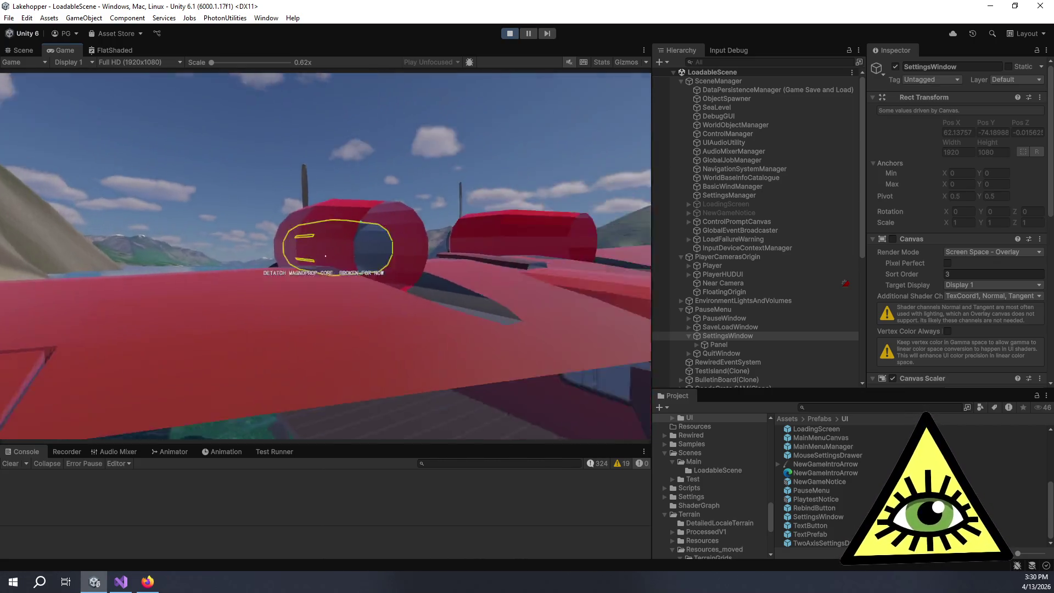
Pause and resume the game several times, looking around after each resume, then switch to Visual Studio
key("Escape")
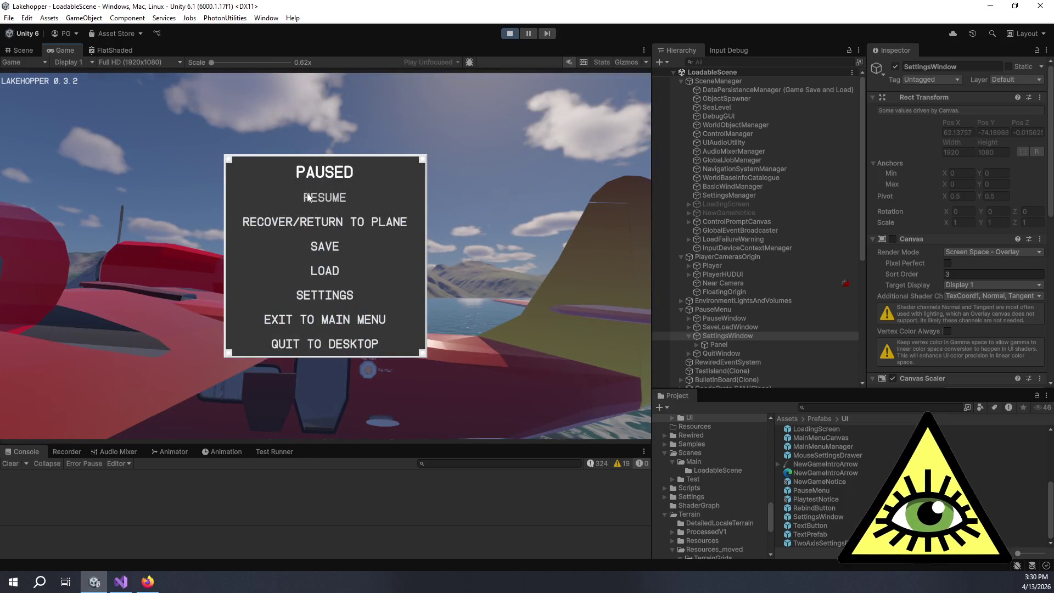
left_click(308, 193)
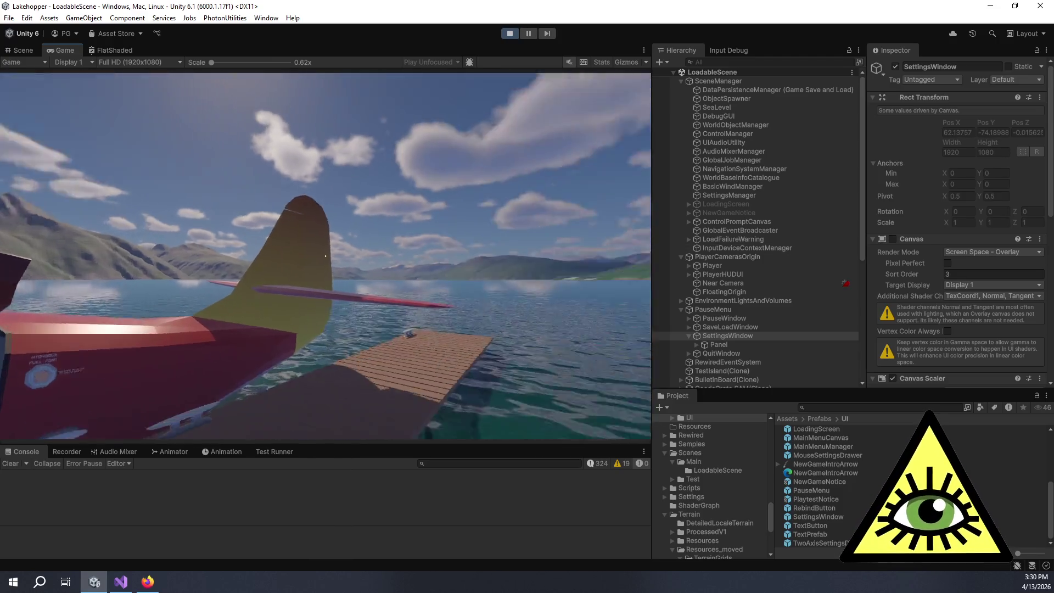
key("Escape")
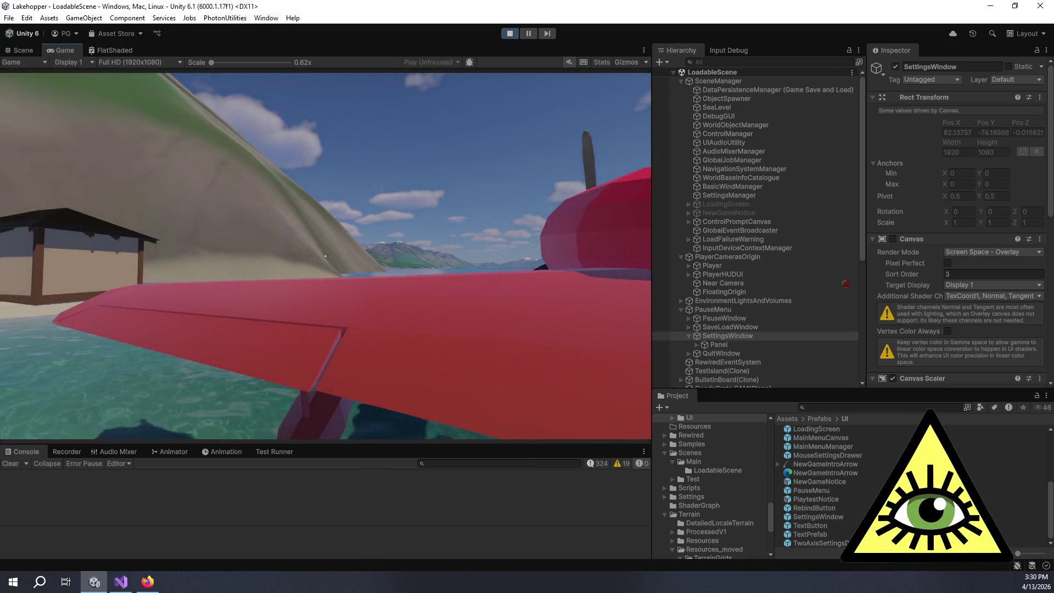
key("Escape")
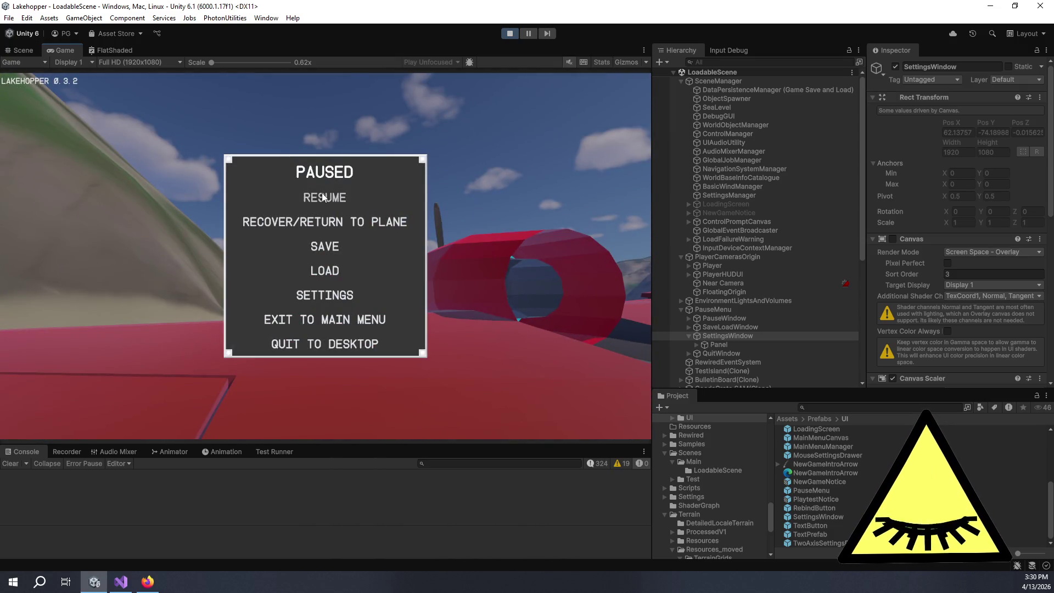
left_click(325, 198)
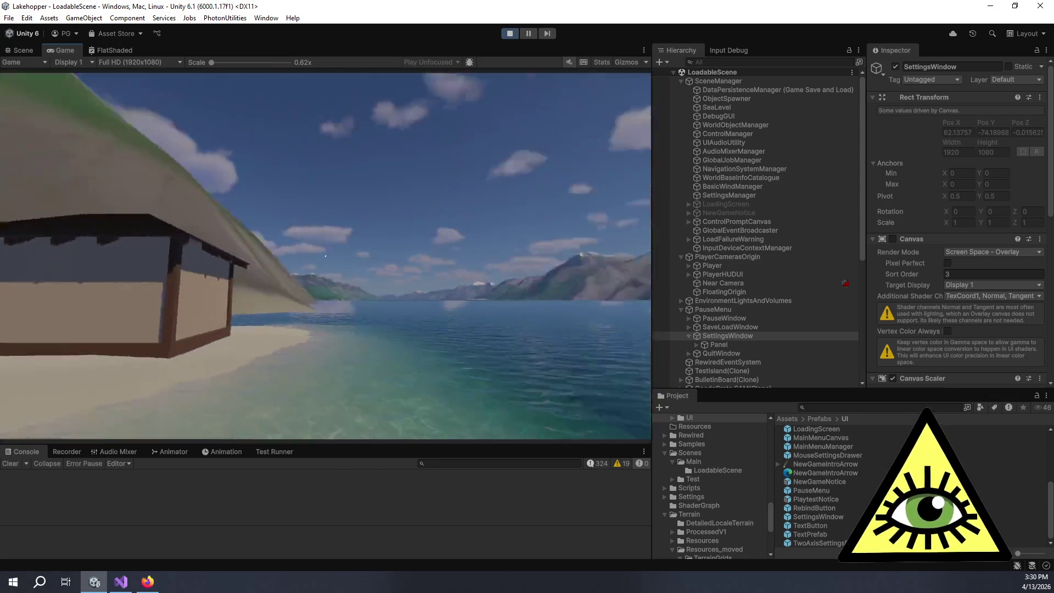
key("Escape")
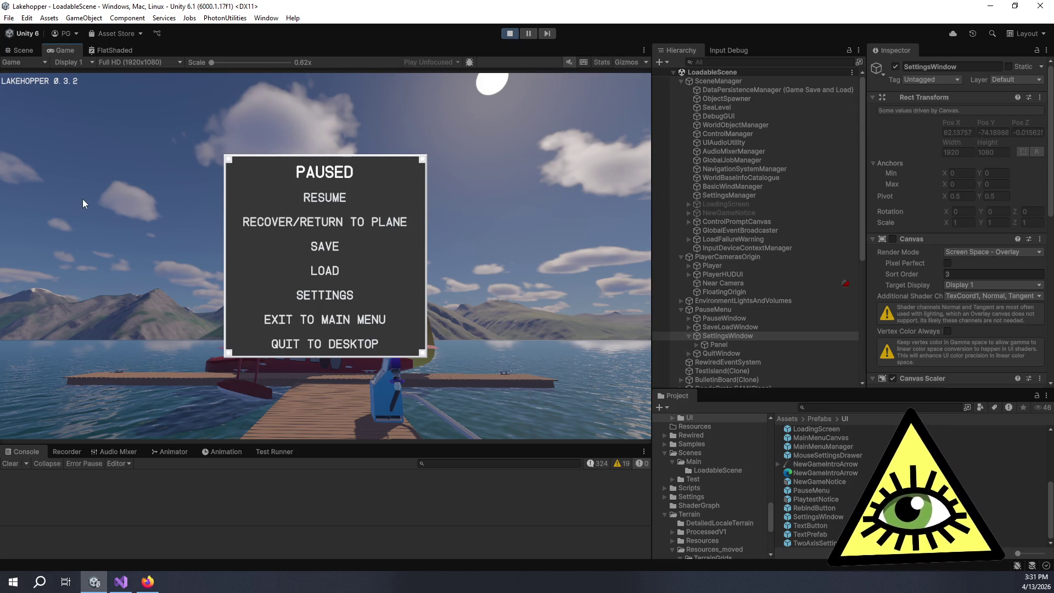
left_click(314, 197)
key("Escape")
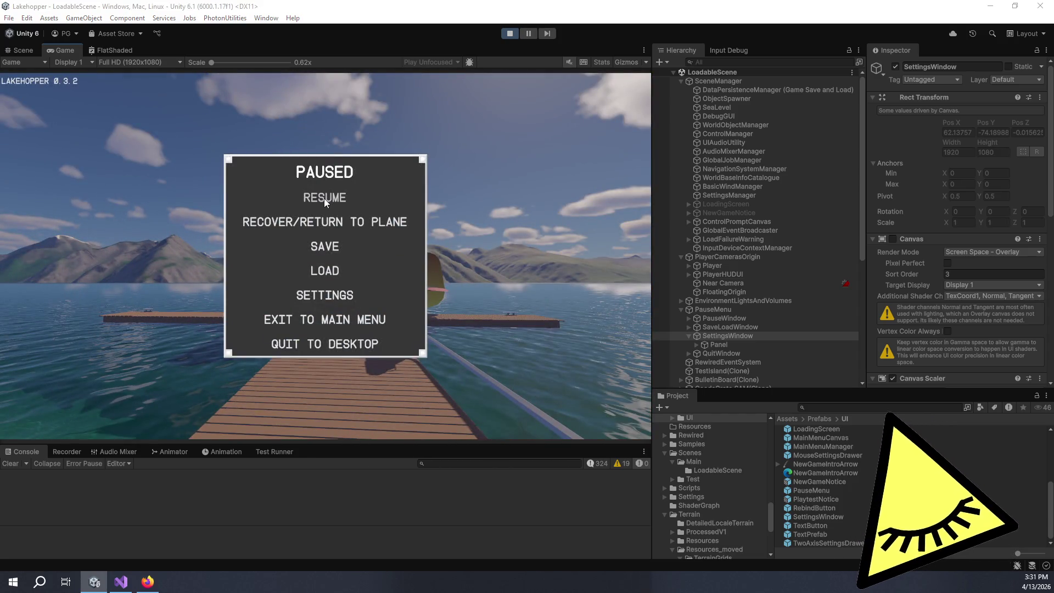
key("alt+Tab")
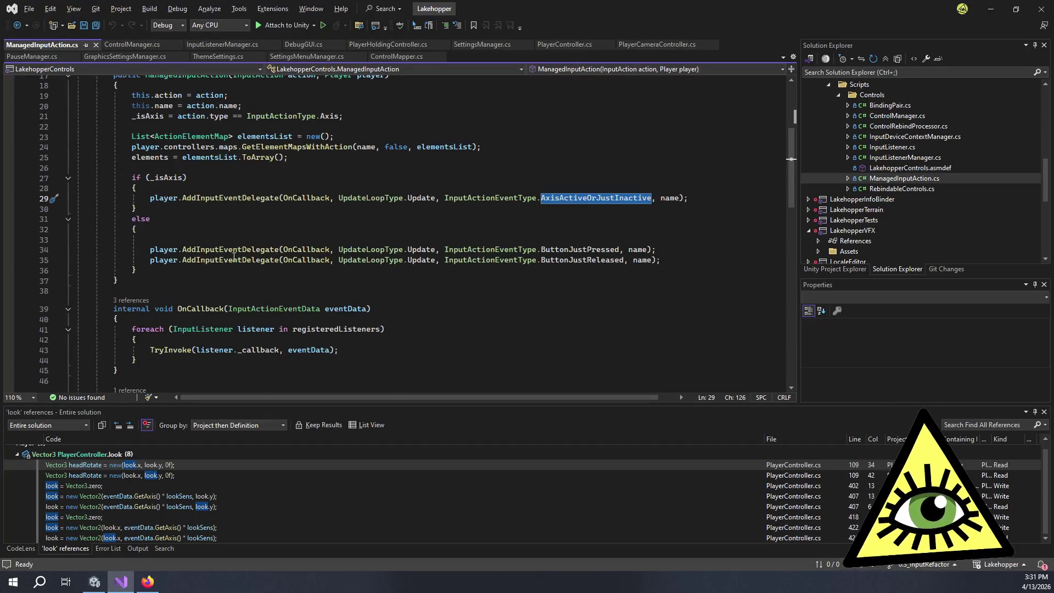
Review how PlayerController.cs Update() resets look and headRotate while paused, then resume the game in Unity
scroll(236, 257, "up", 6)
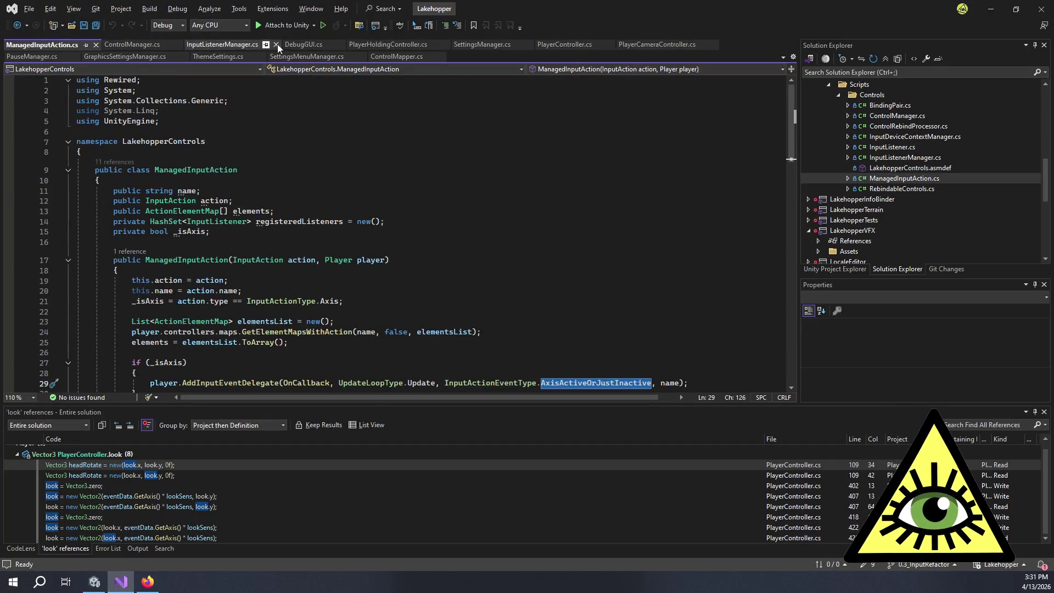
left_click(571, 47)
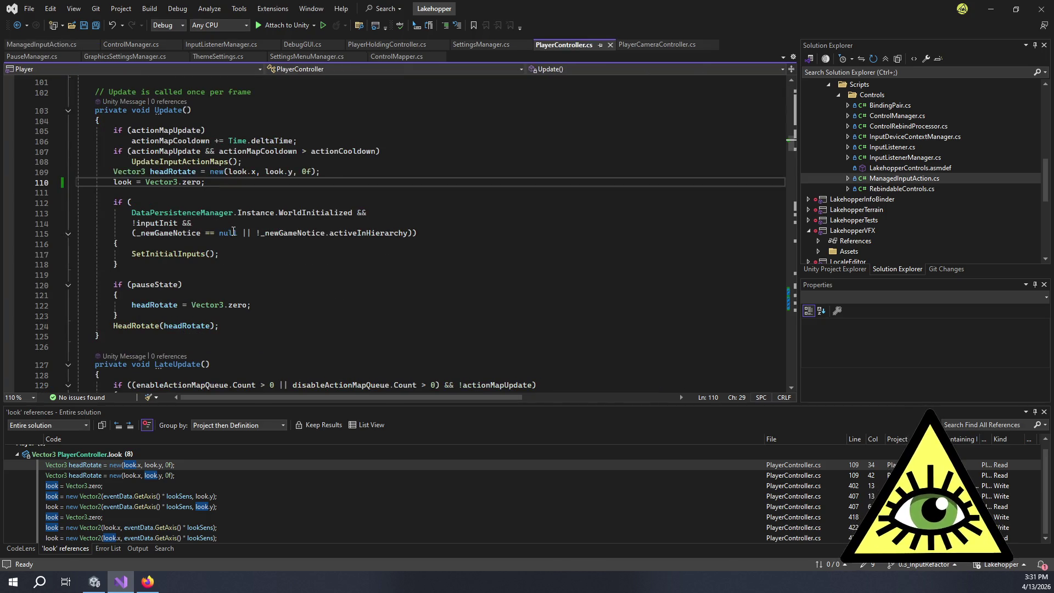
left_click(187, 304)
left_click(165, 295)
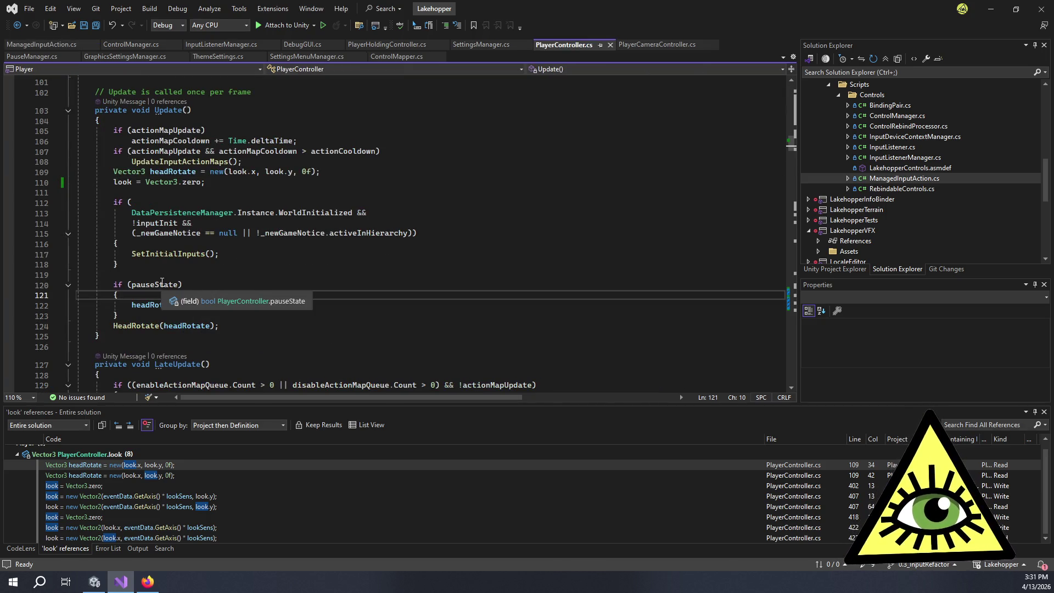
left_click(257, 304)
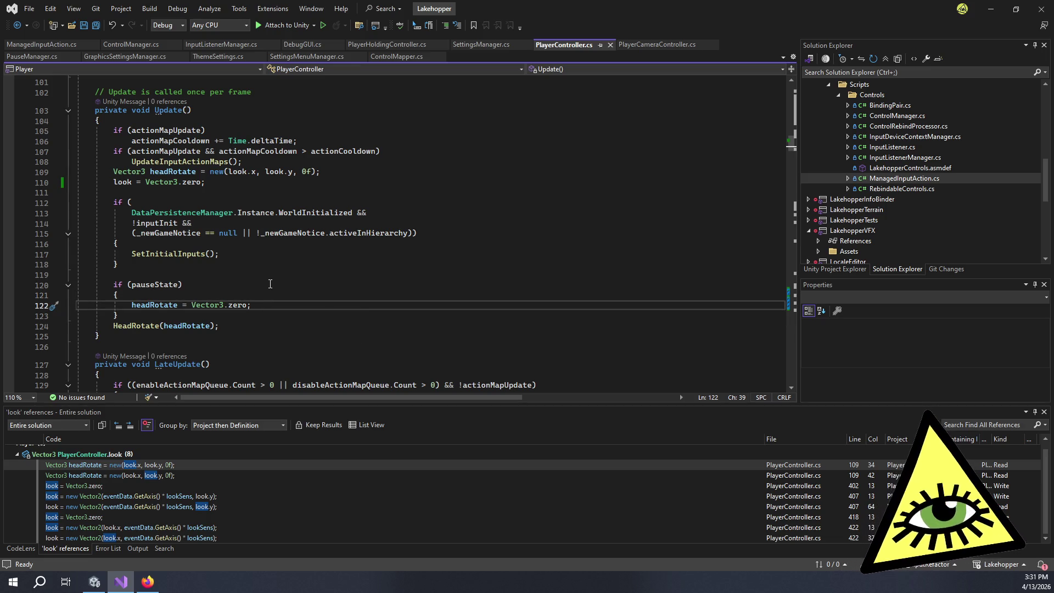
double_click(118, 182)
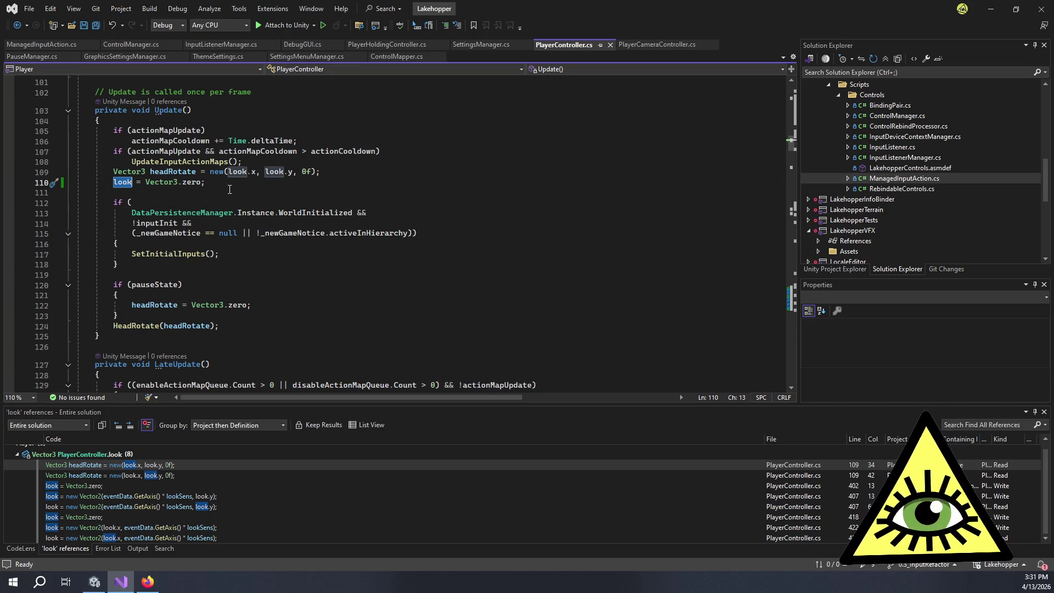
key("alt+Tab")
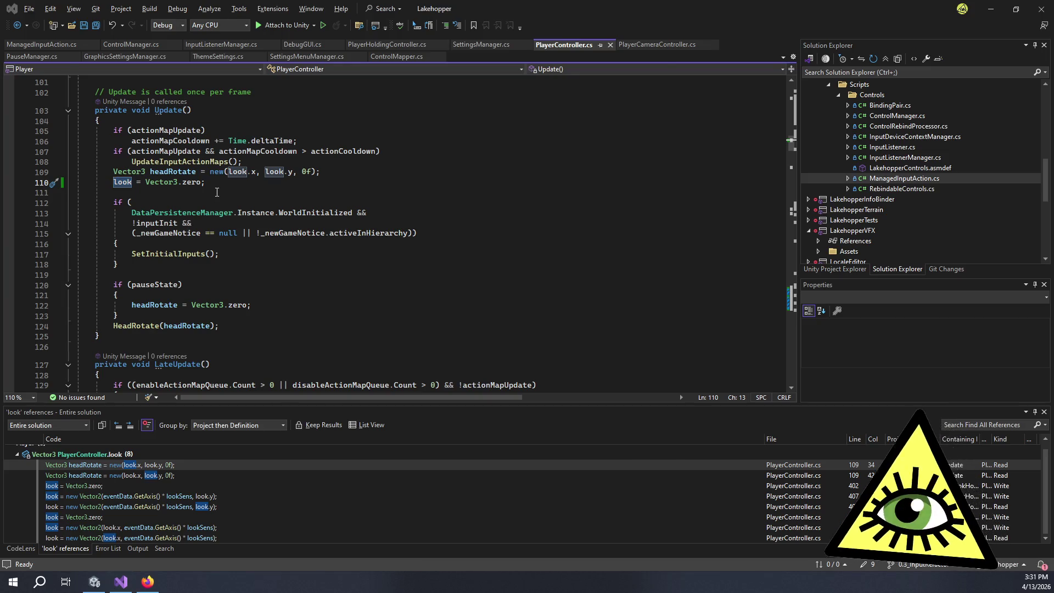
left_click(329, 197)
Walk the player down the dock, board the seaplane, and cycle to the overhead orbit camera
key("w")
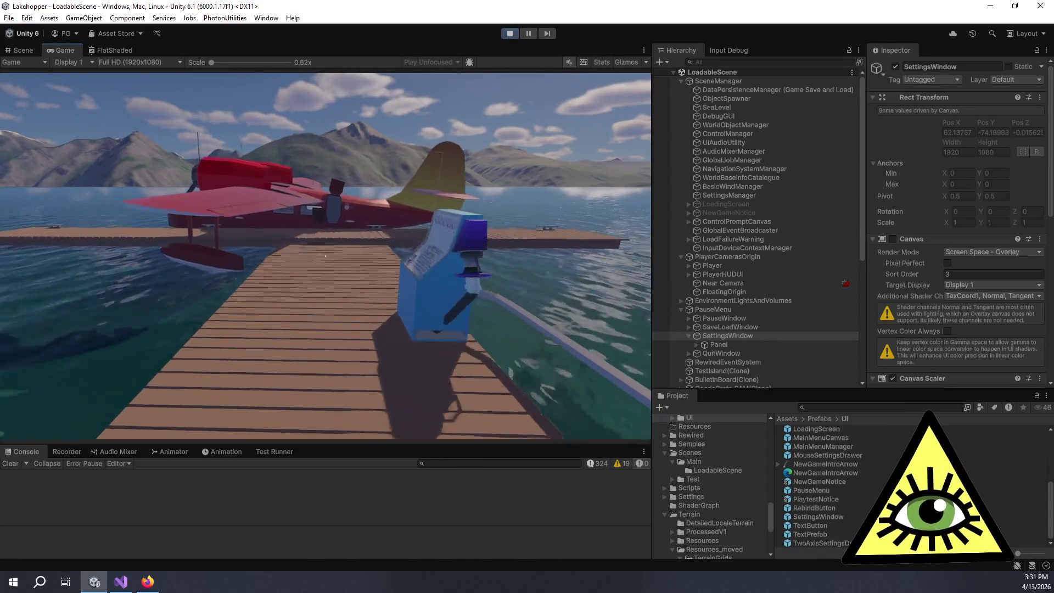
key("e")
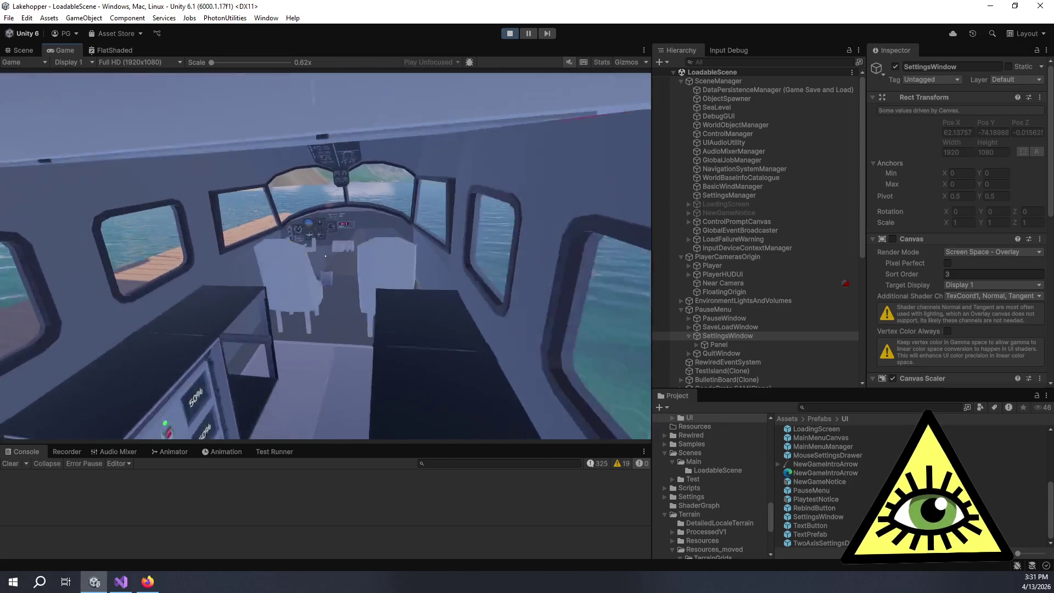
key("c")
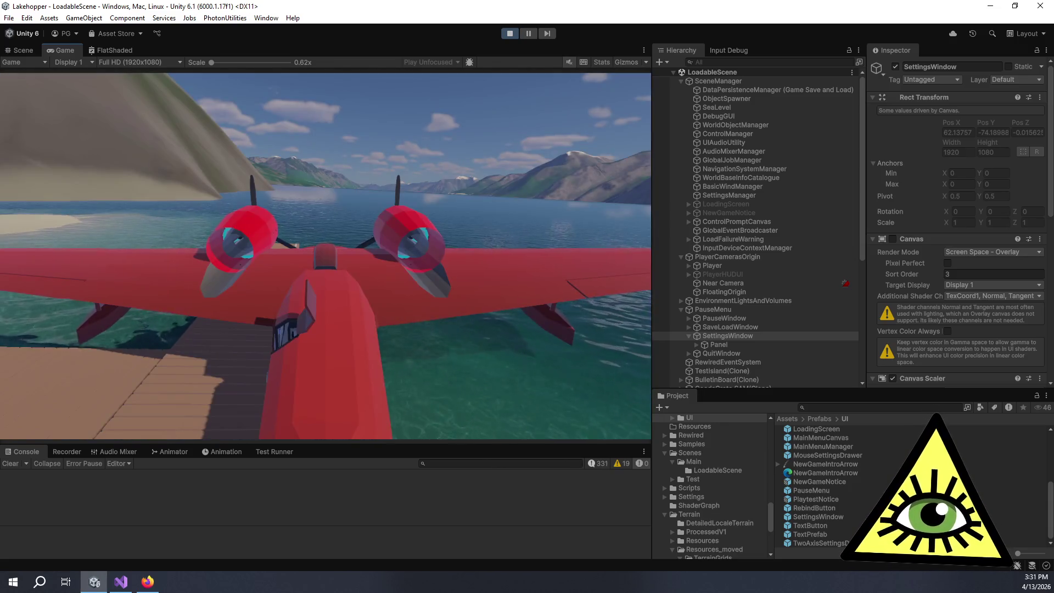
key("c")
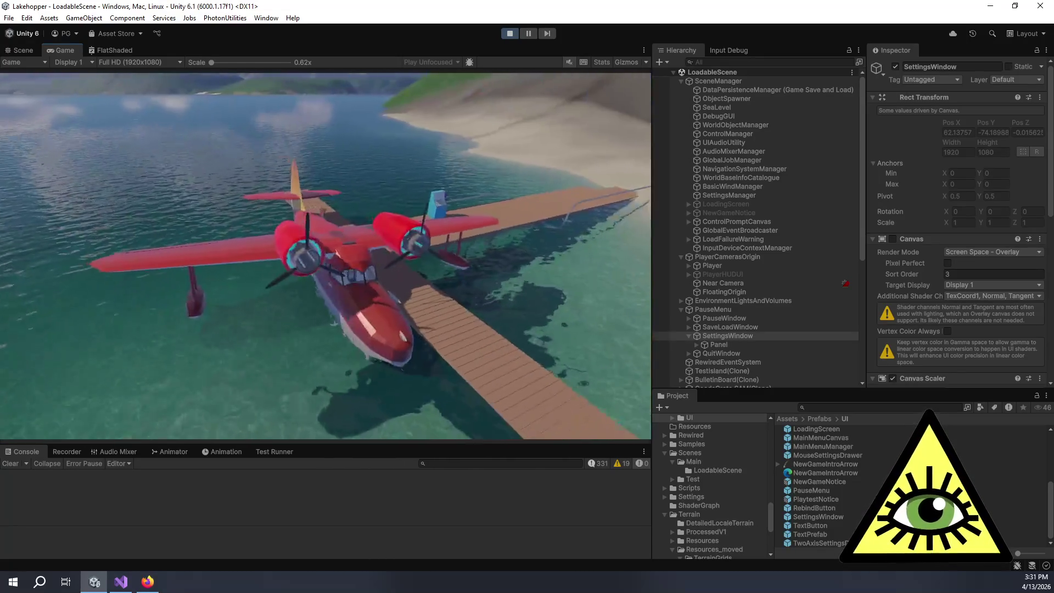
Pause and resume the game repeatedly with Escape to check that look rotation stops while paused
key("Escape")
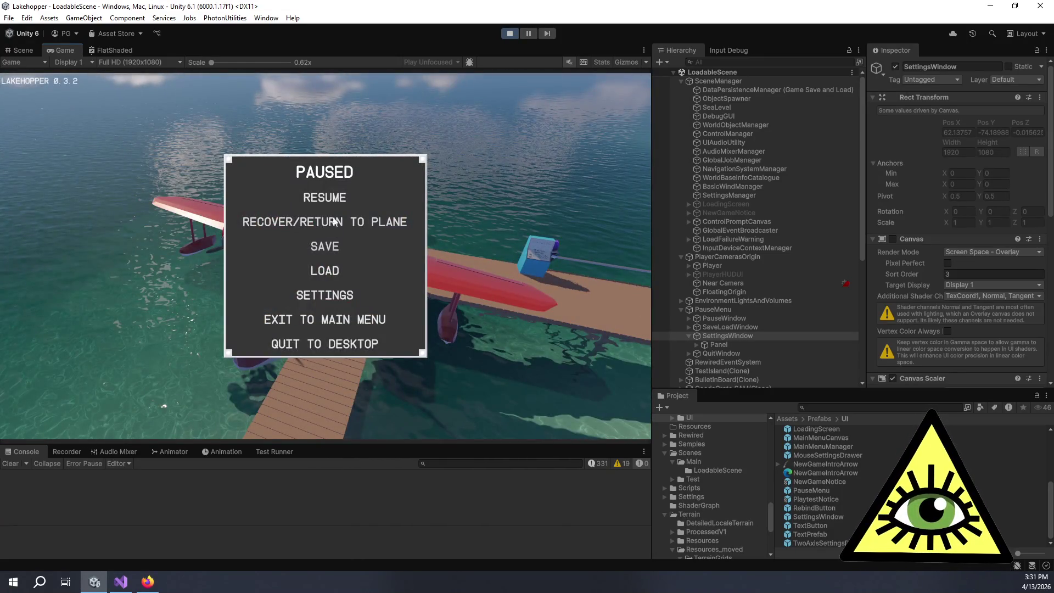
left_click(335, 201)
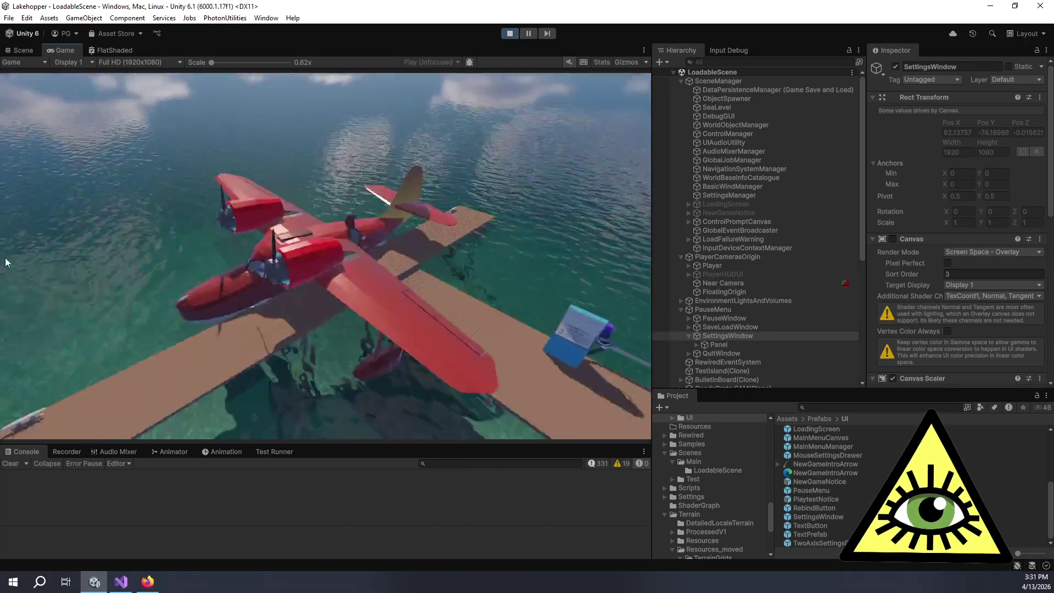
key("Escape")
left_click(313, 201)
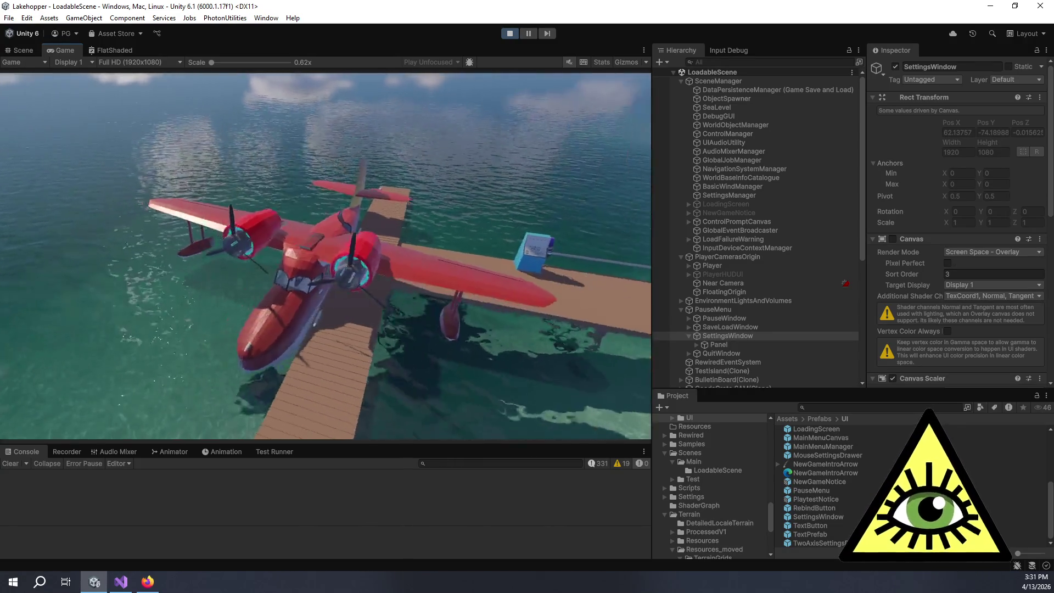
key("Escape")
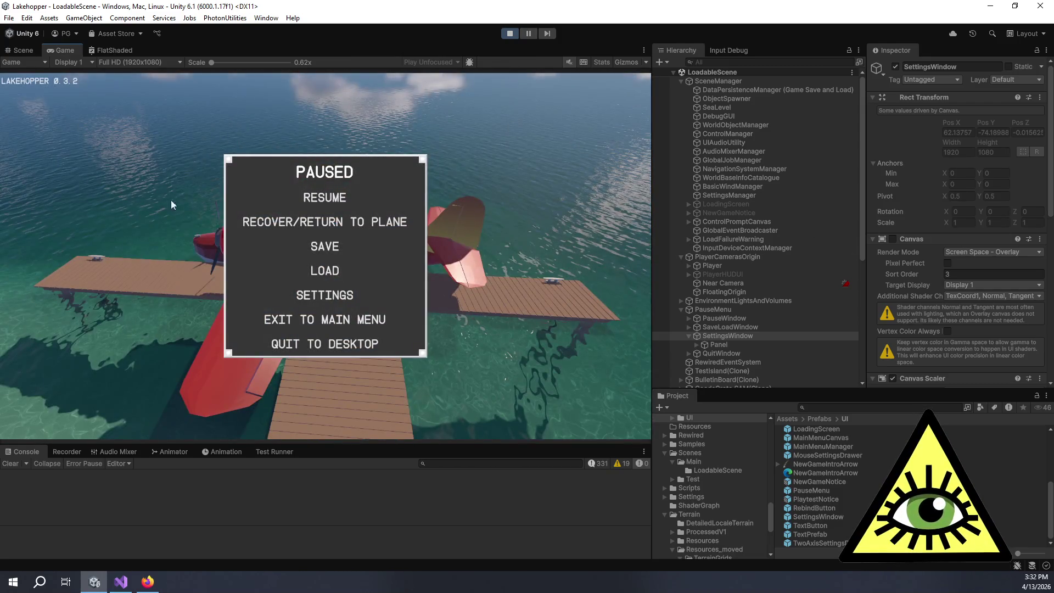
left_click(323, 200)
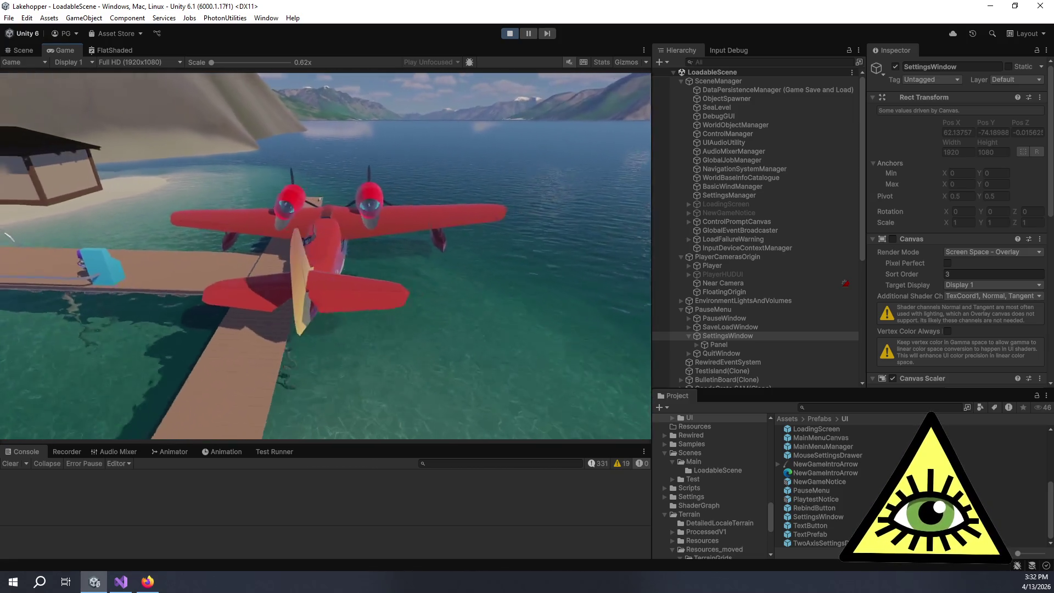
key("Escape")
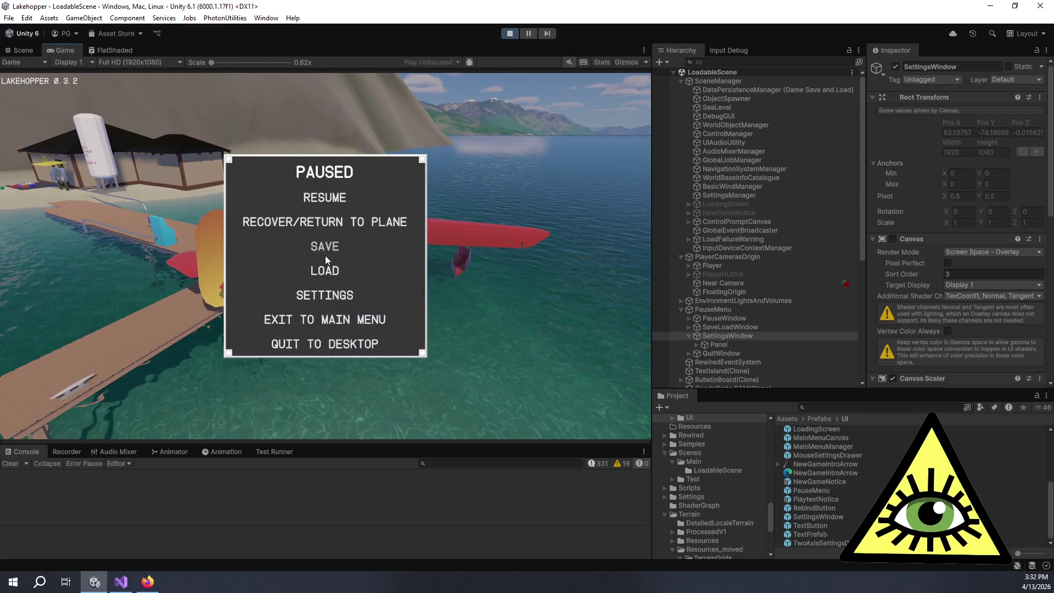
key("Escape")
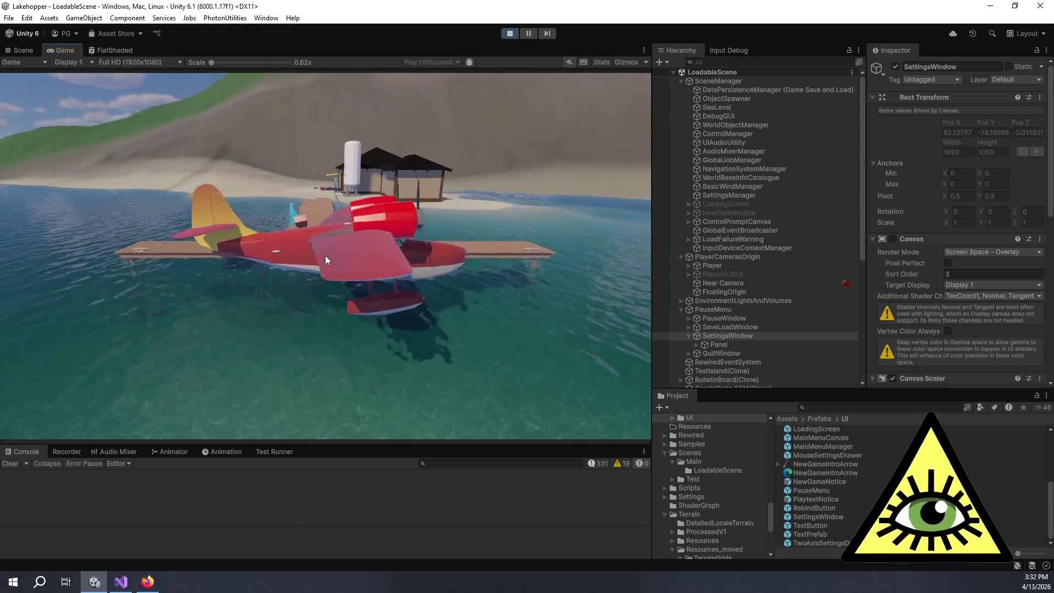
key("Escape")
key("Escape")
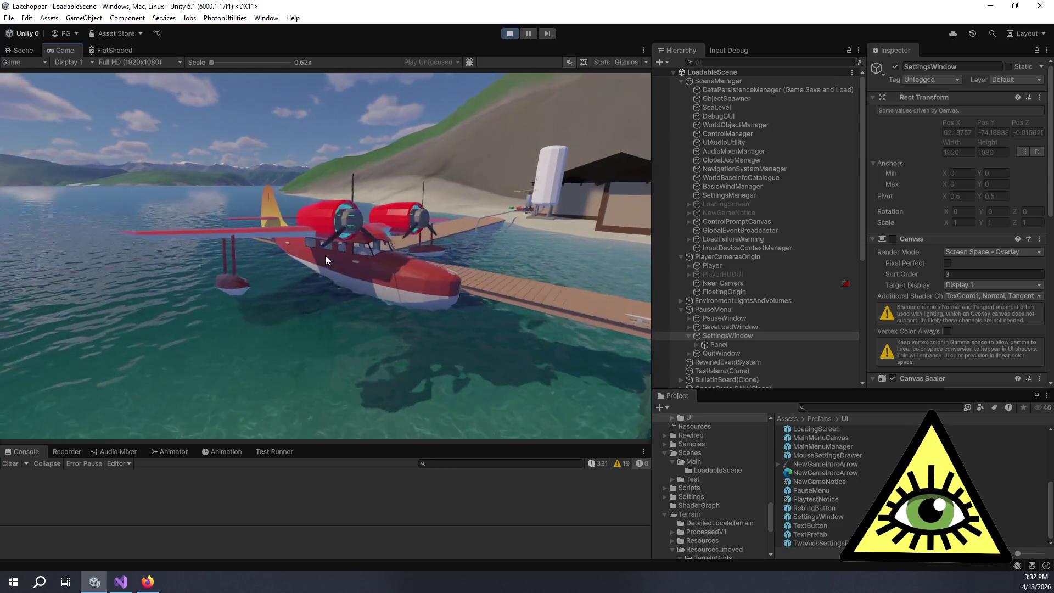
key("Escape")
key("Escape")
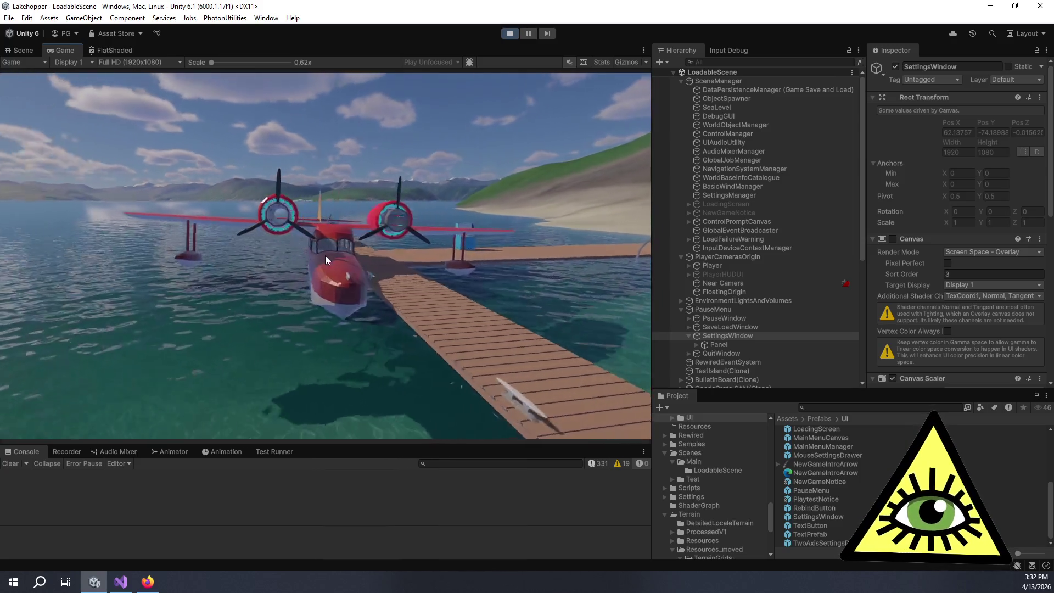
key("Escape")
key("Escape")
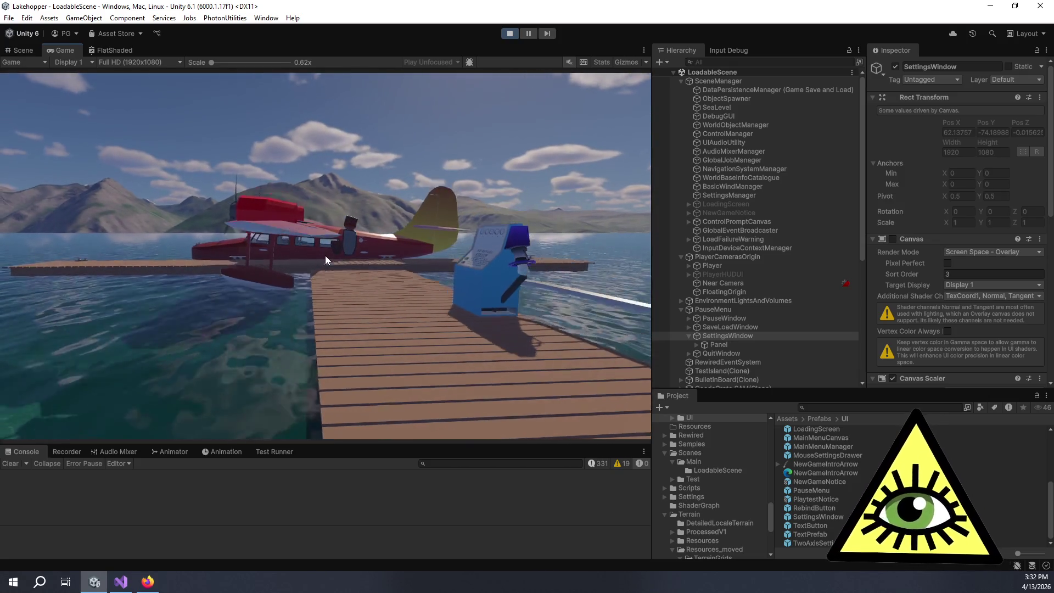
Stop the play session and start Play mode again with Ctrl+P
key("ctrl+p")
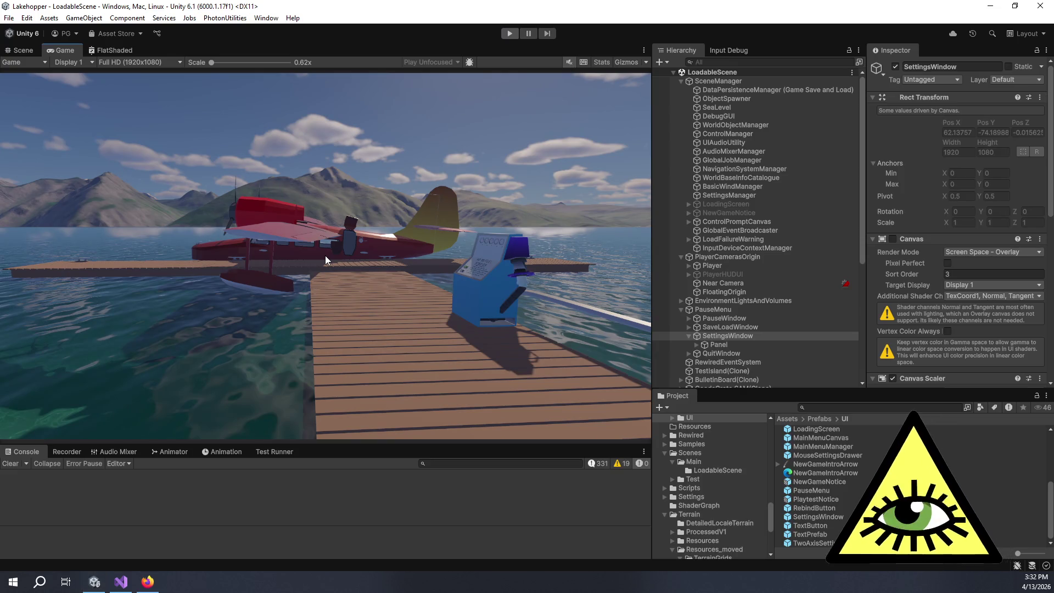
key("ctrl+p")
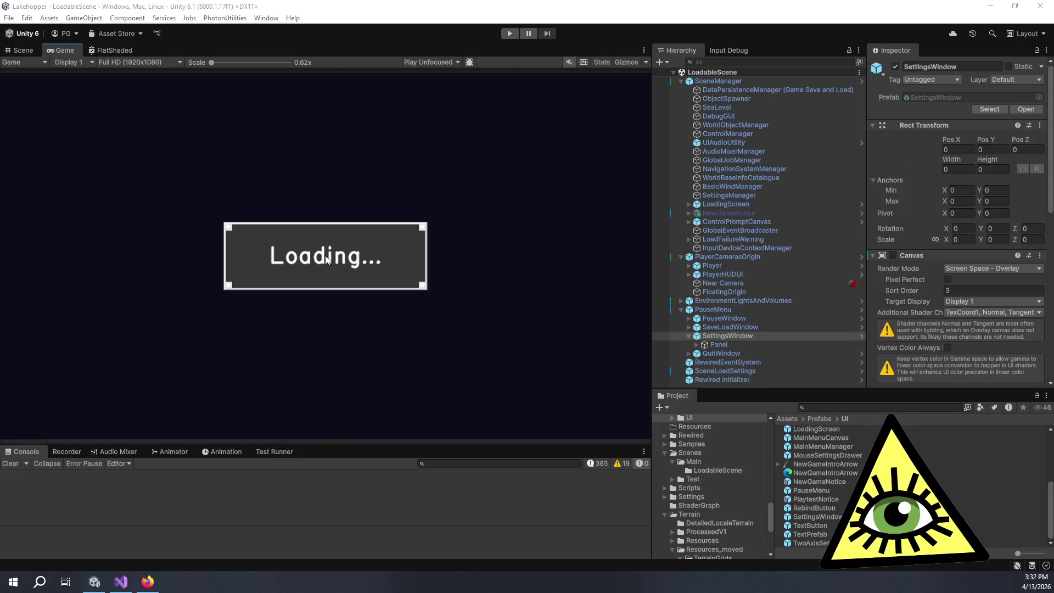
key("alt+Tab")
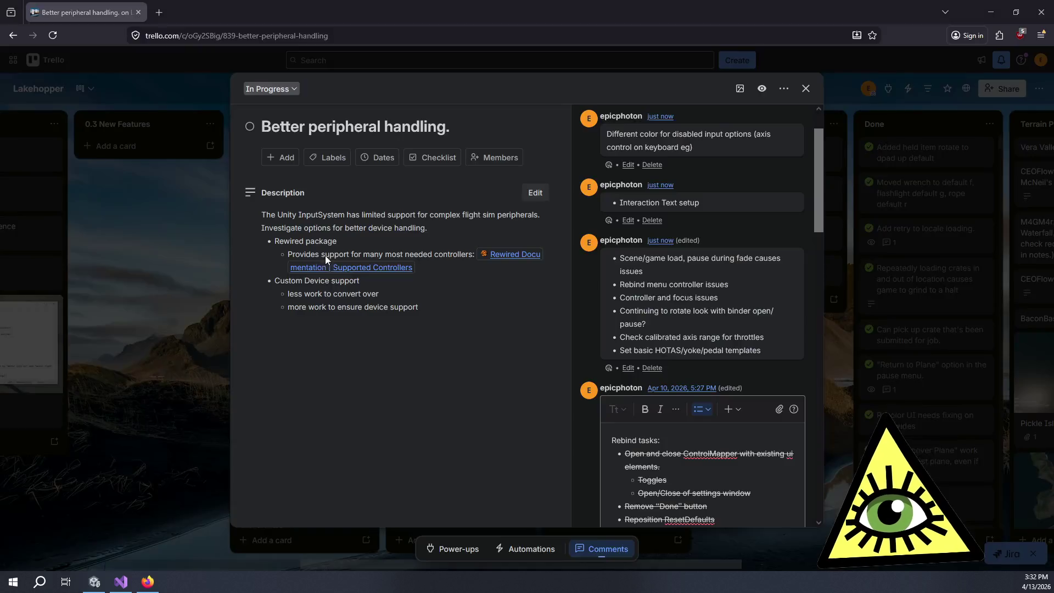
Apply Strikethrough to the rotate-look-while-paused item in the third comment, then close the card
left_click(628, 367)
left_click_drag(661, 356, 614, 346)
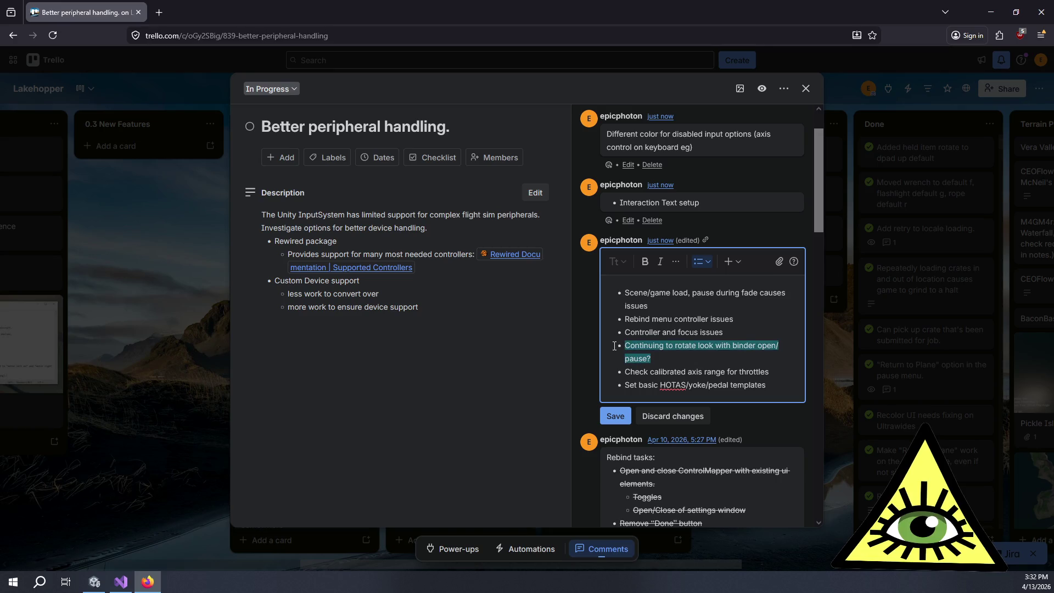
left_click(676, 261)
left_click(686, 291)
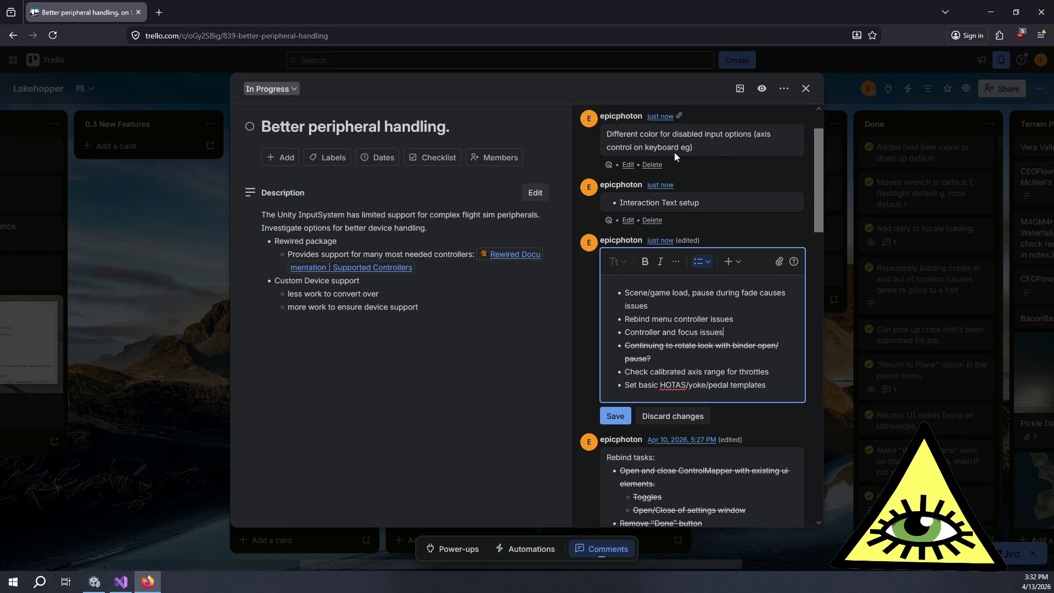
left_click(227, 545)
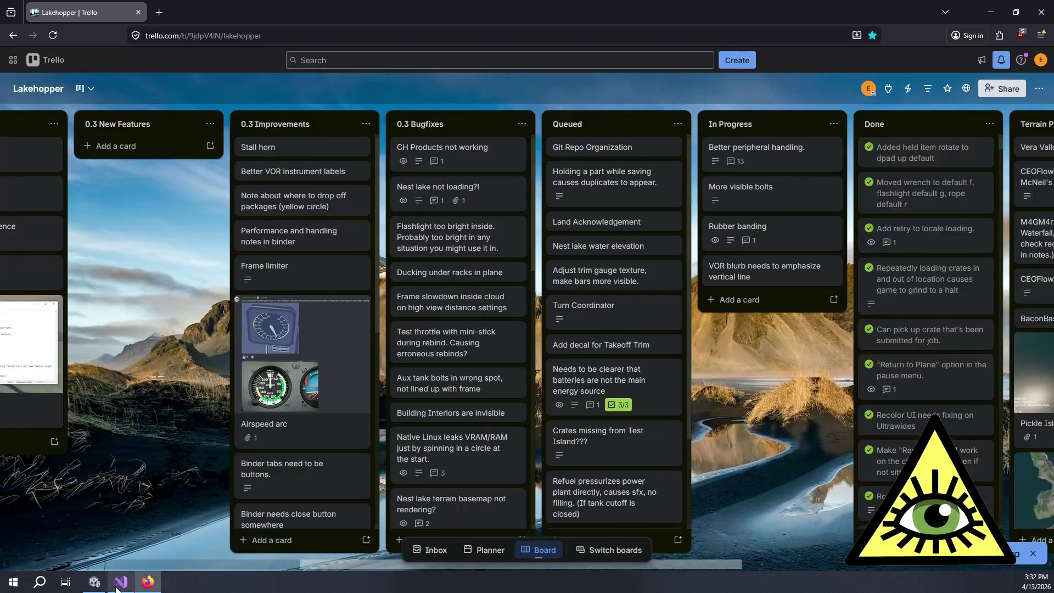
key("alt+Tab")
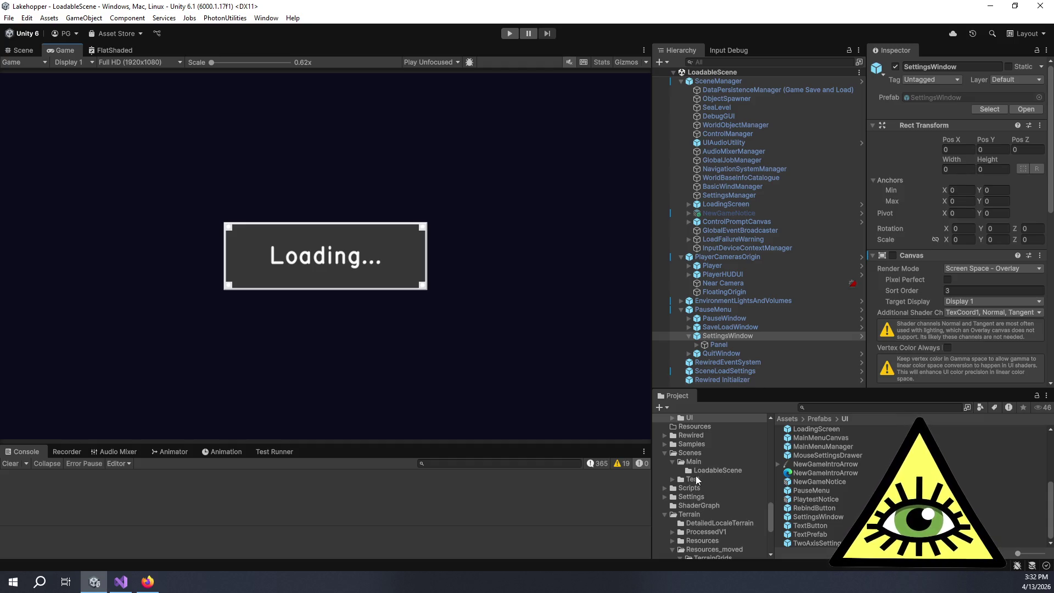
Browse to Prefabs/Rewired/MapperOptions and select the PlaneTheme asset to show it in the Inspector
scroll(701, 479, "down", 2)
scroll(703, 485, "up", 5)
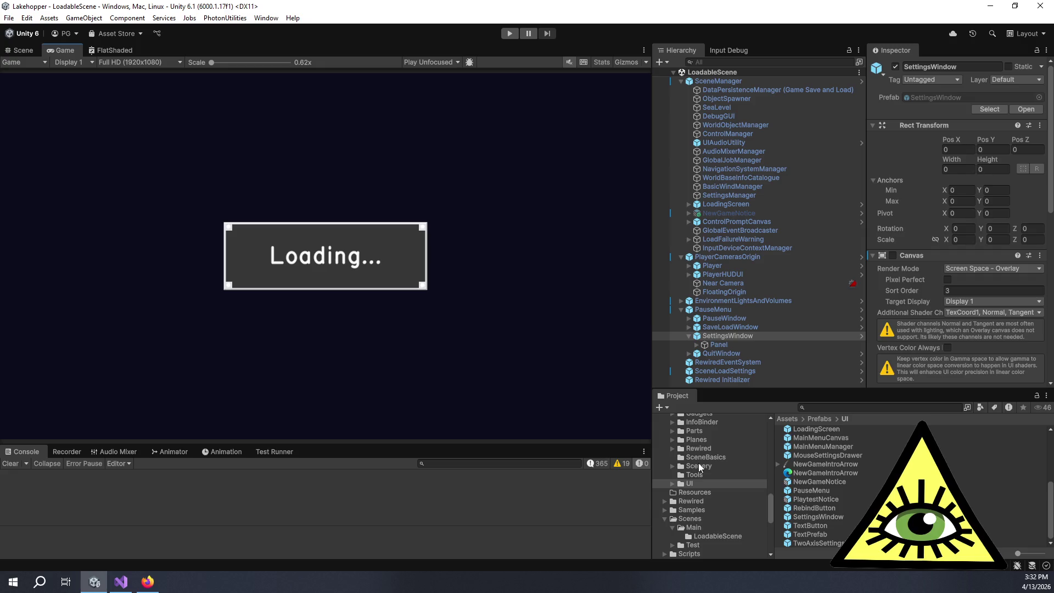
scroll(701, 495, "down", 3)
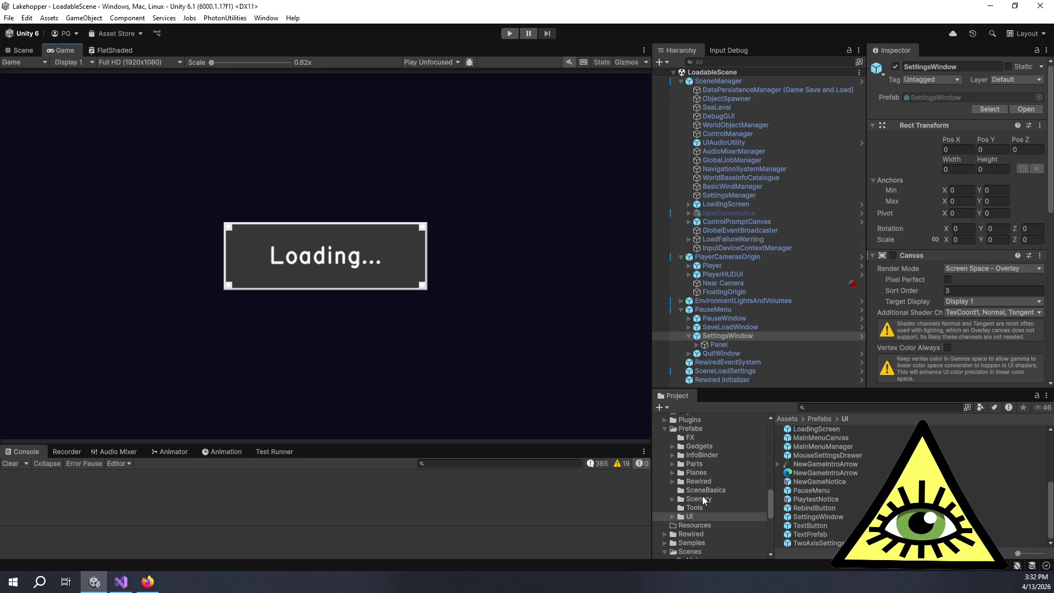
left_click(699, 482)
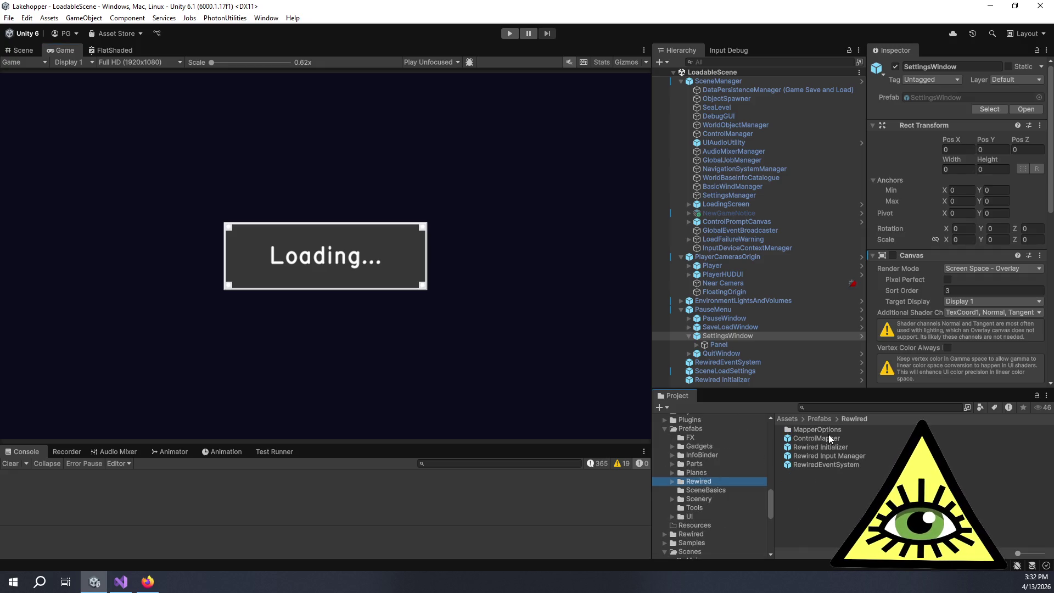
left_click(826, 437)
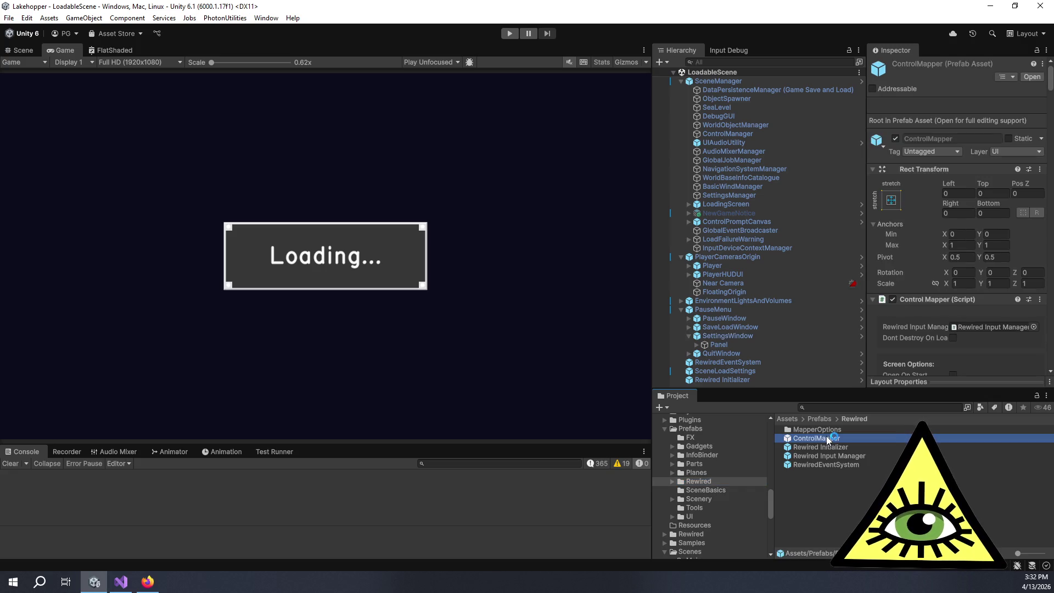
left_click(813, 432)
double_click(815, 431)
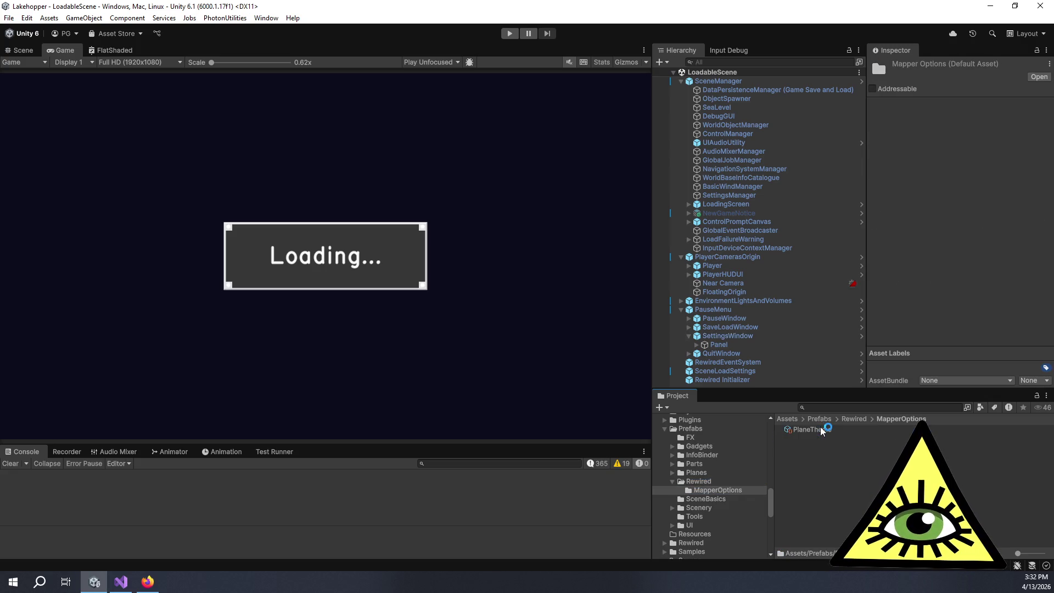
left_click(819, 430)
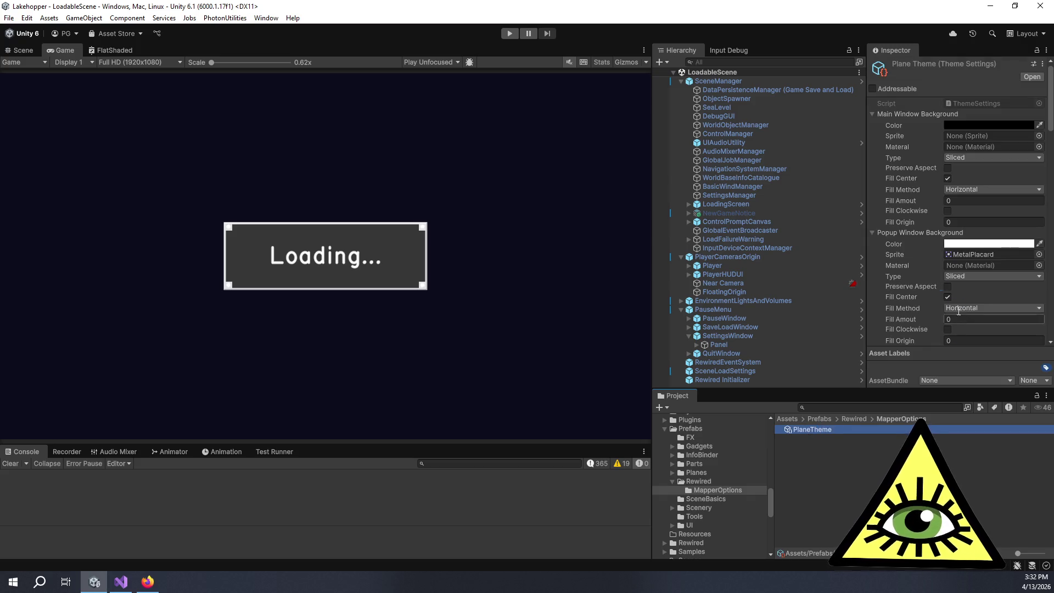
Scroll the PlaneTheme Inspector and expand the Colors foldout under Button Settings
scroll(878, 246, "down", 10)
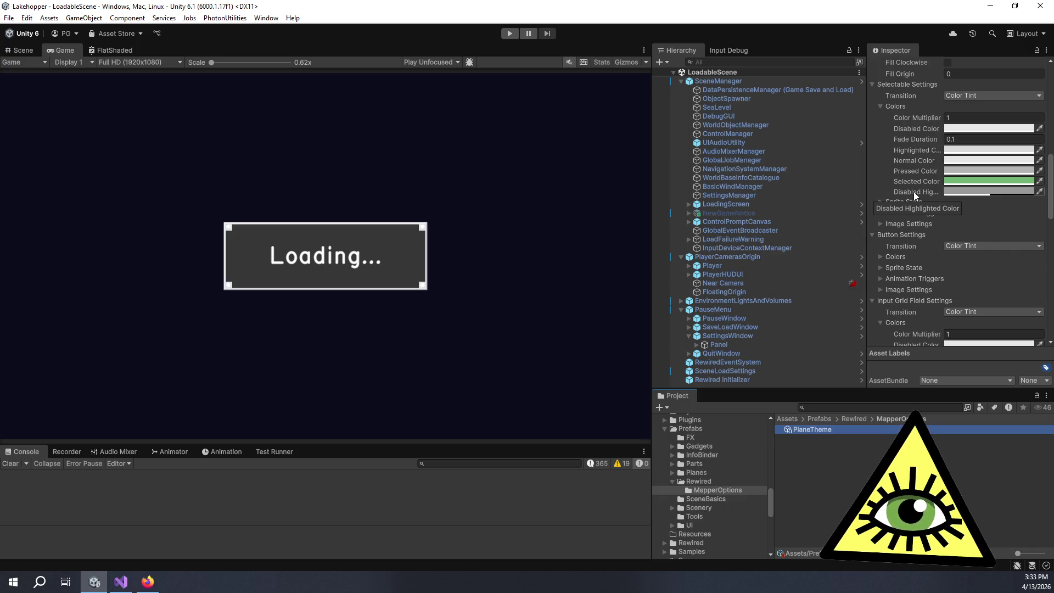
scroll(898, 173, "down", 10)
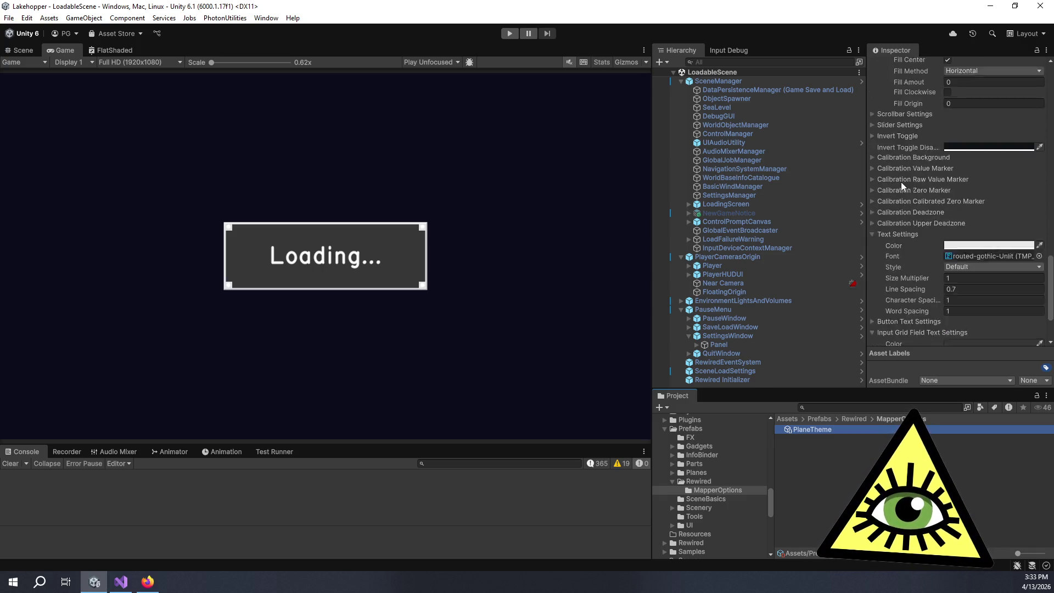
scroll(902, 186, "up", 8)
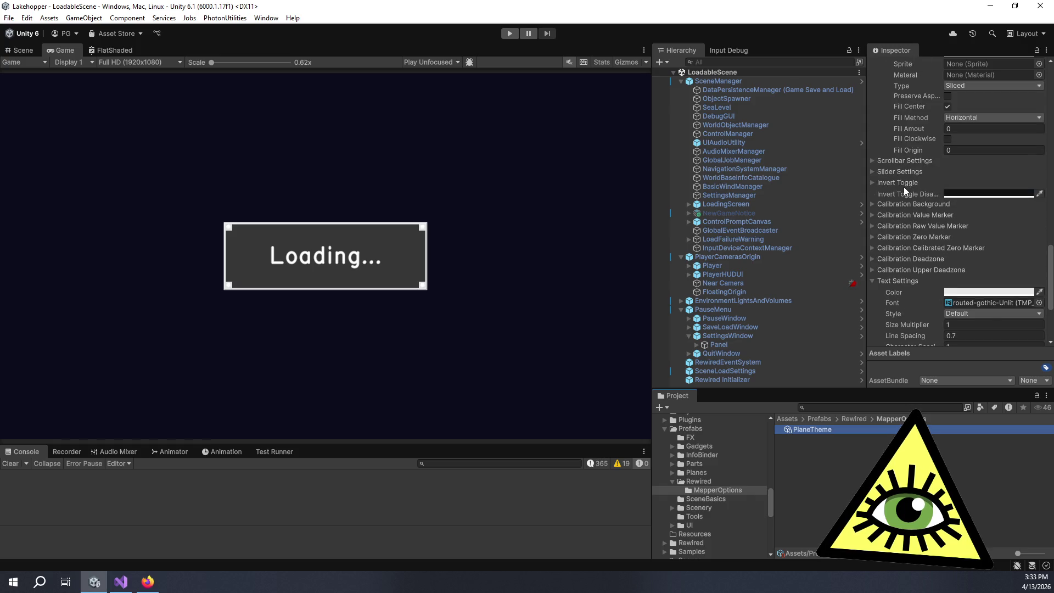
scroll(906, 187, "up", 8)
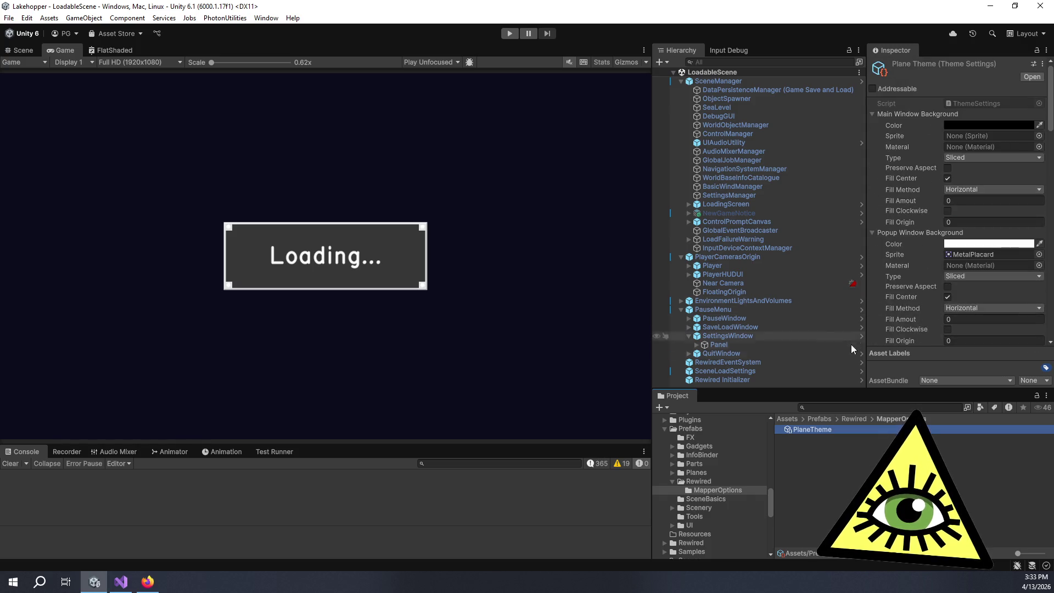
scroll(889, 311, "down", 8)
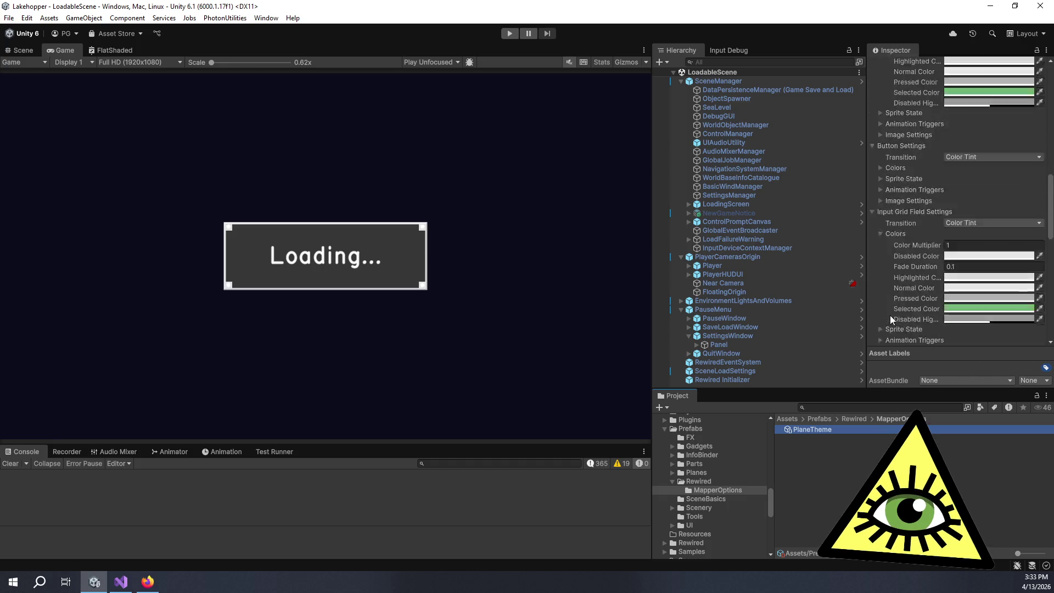
scroll(891, 316, "down", 8)
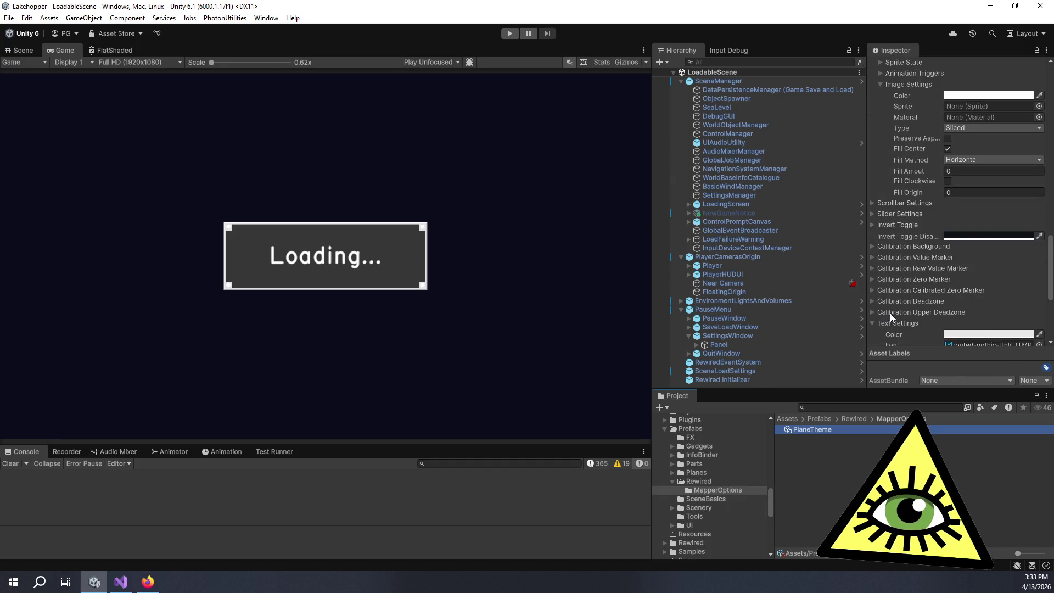
scroll(891, 313, "up", 3)
scroll(898, 308, "up", 2)
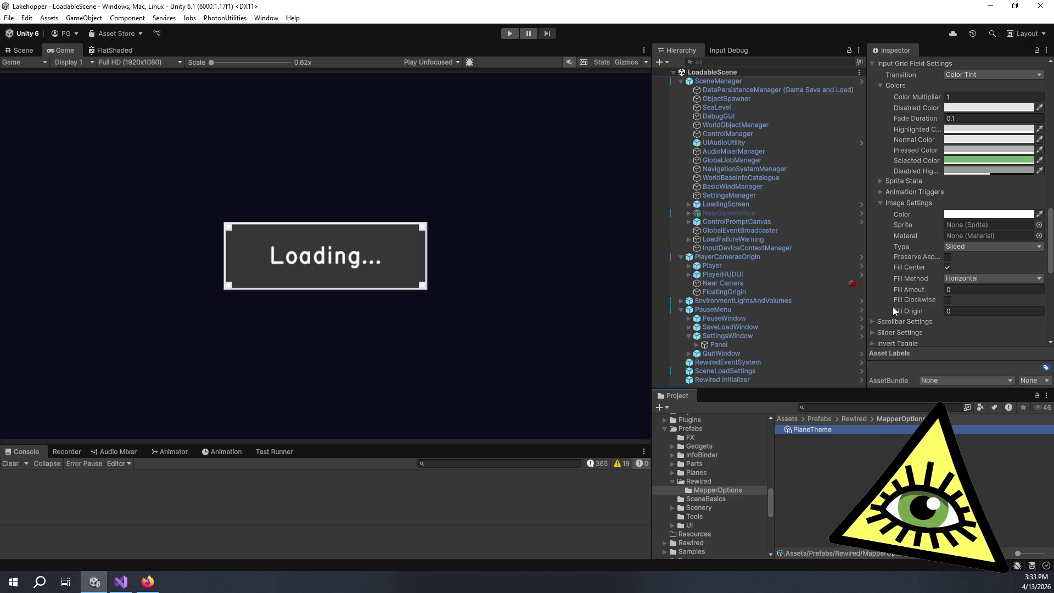
scroll(893, 306, "up", 1)
scroll(893, 307, "up", 3)
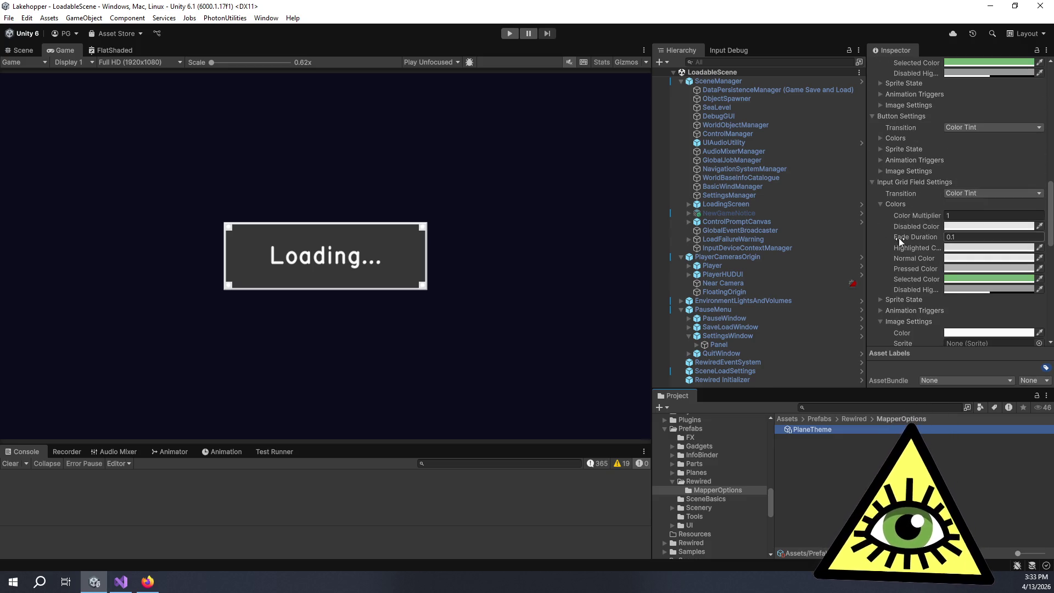
left_click(881, 141)
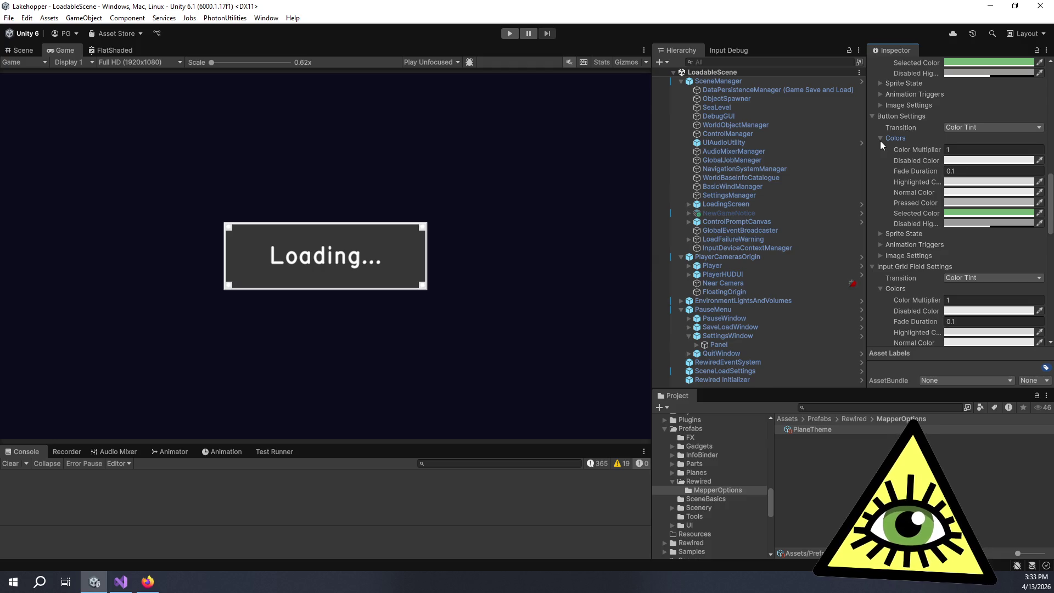
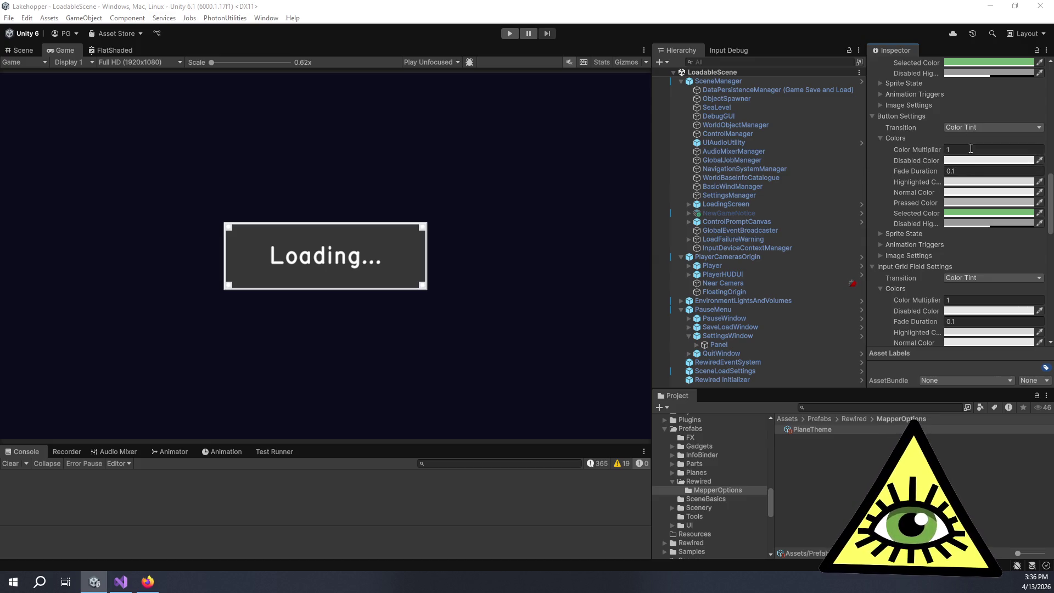
Review the Plane Theme's button and input grid field disabled colours and sprite state options
scroll(917, 265, "down", 3)
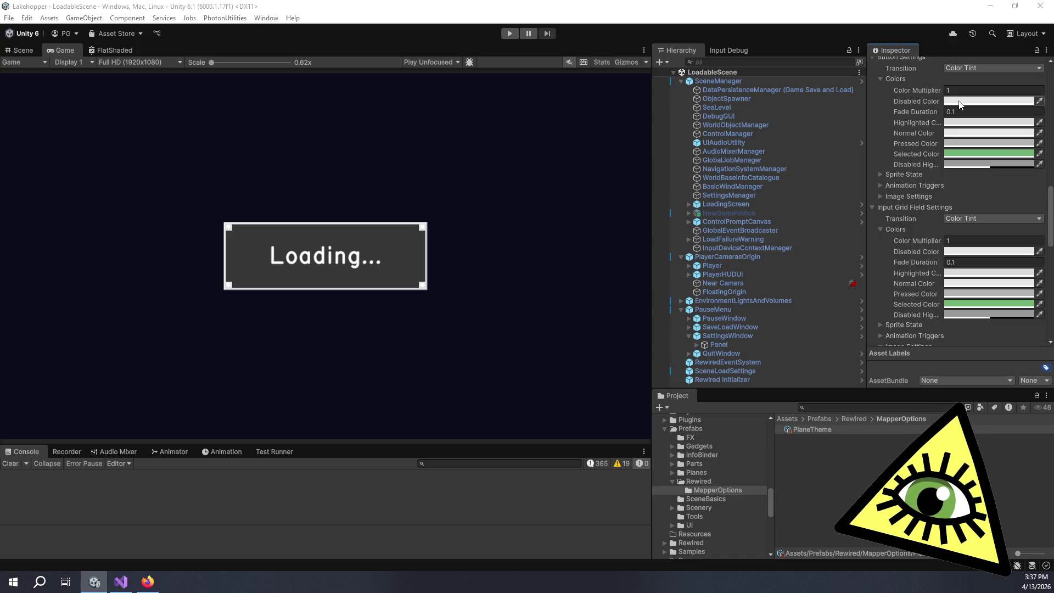
scroll(960, 103, "up", 2)
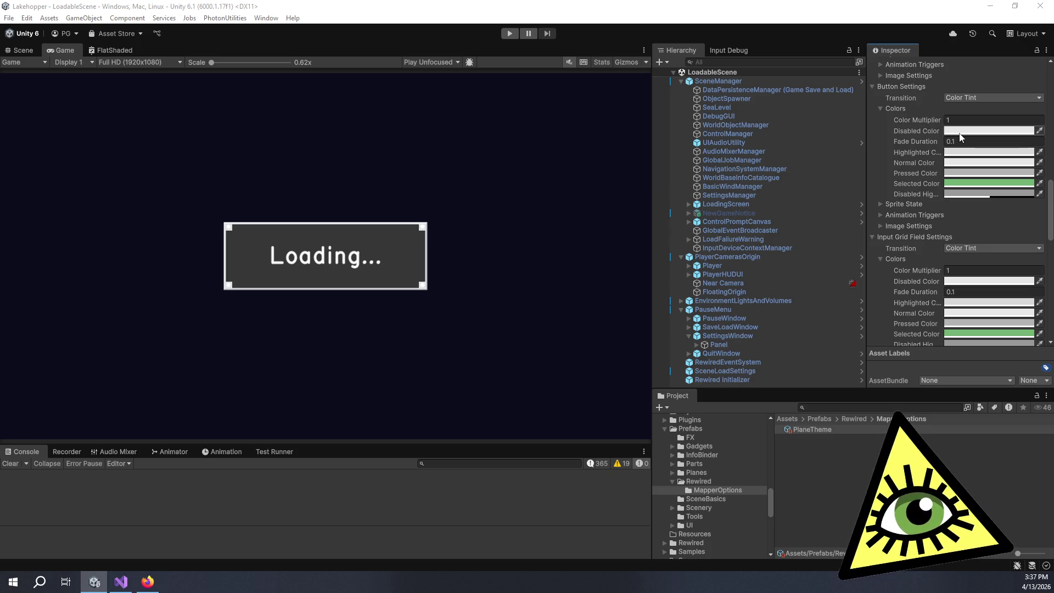
left_click(961, 133)
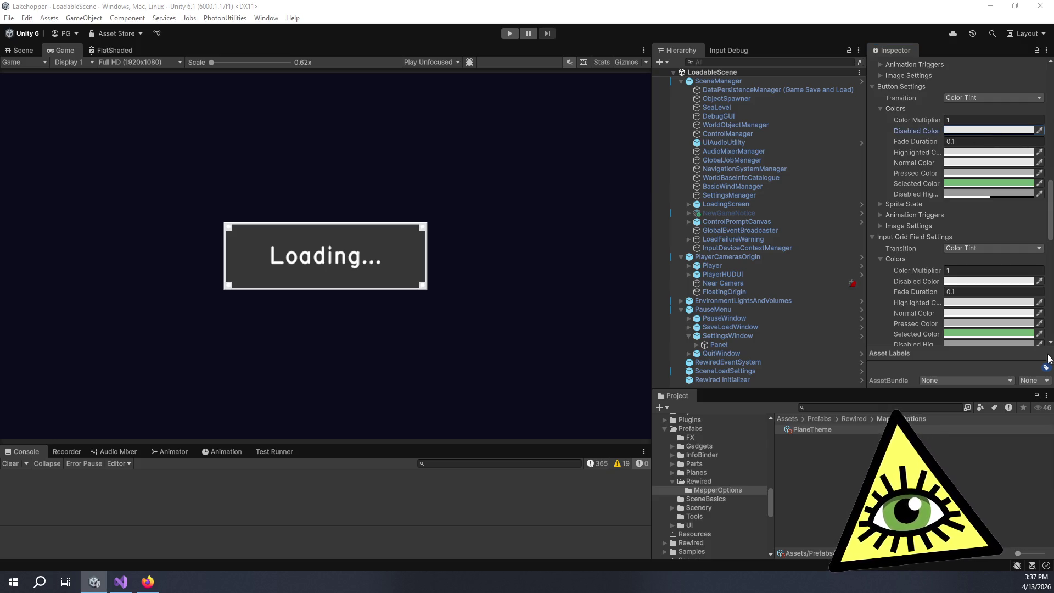
left_click(959, 281)
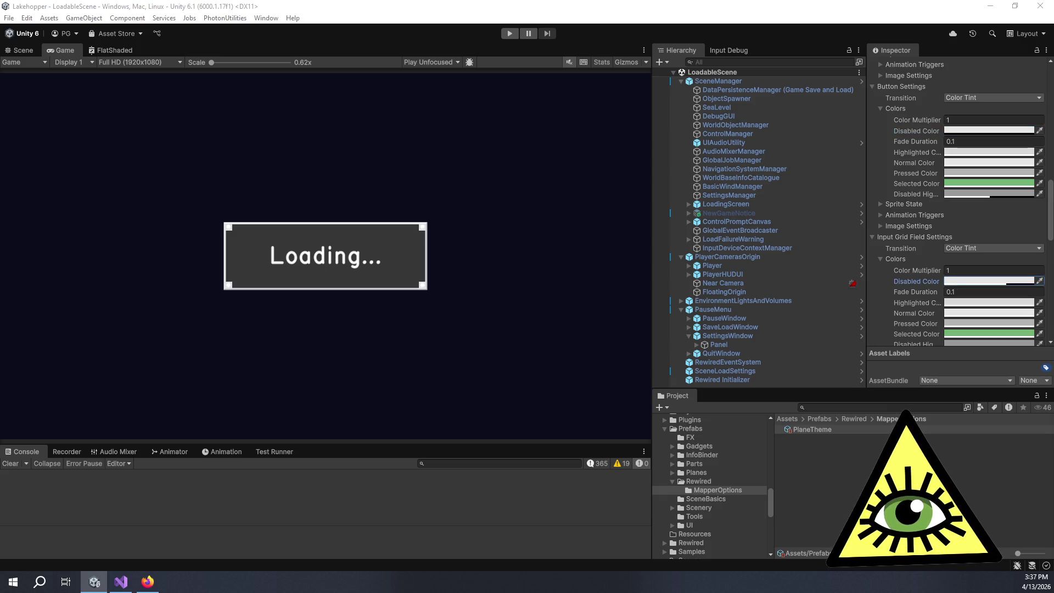
scroll(877, 223, "down", 10)
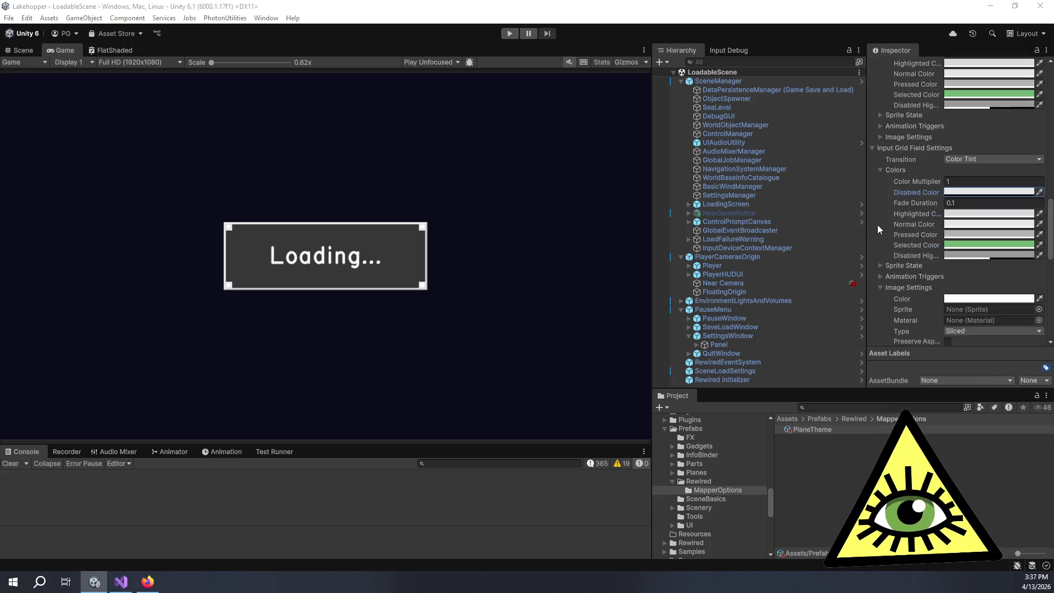
scroll(880, 203, "down", 2)
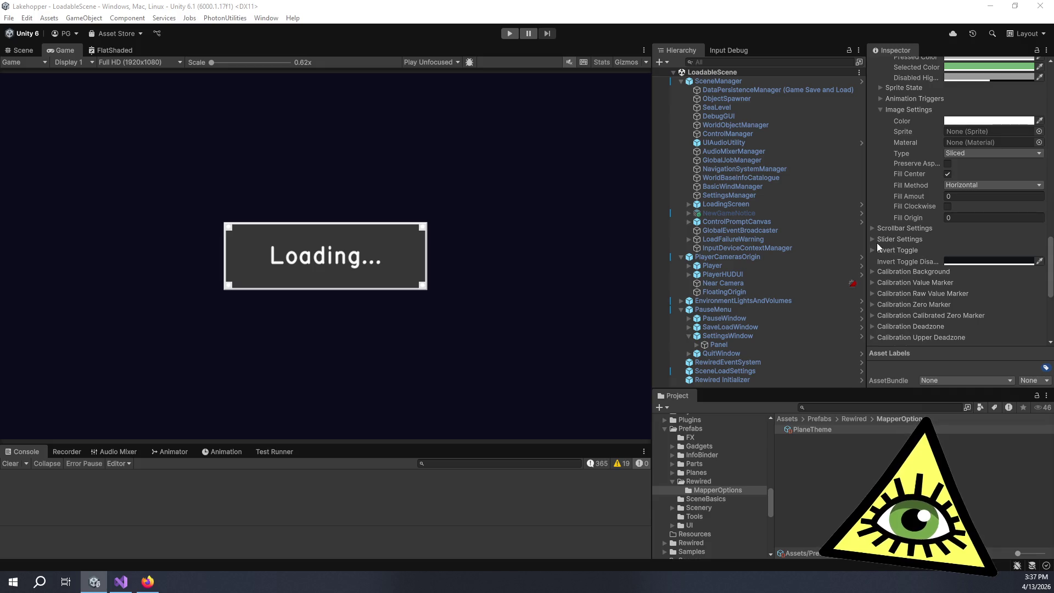
scroll(878, 242, "down", 3)
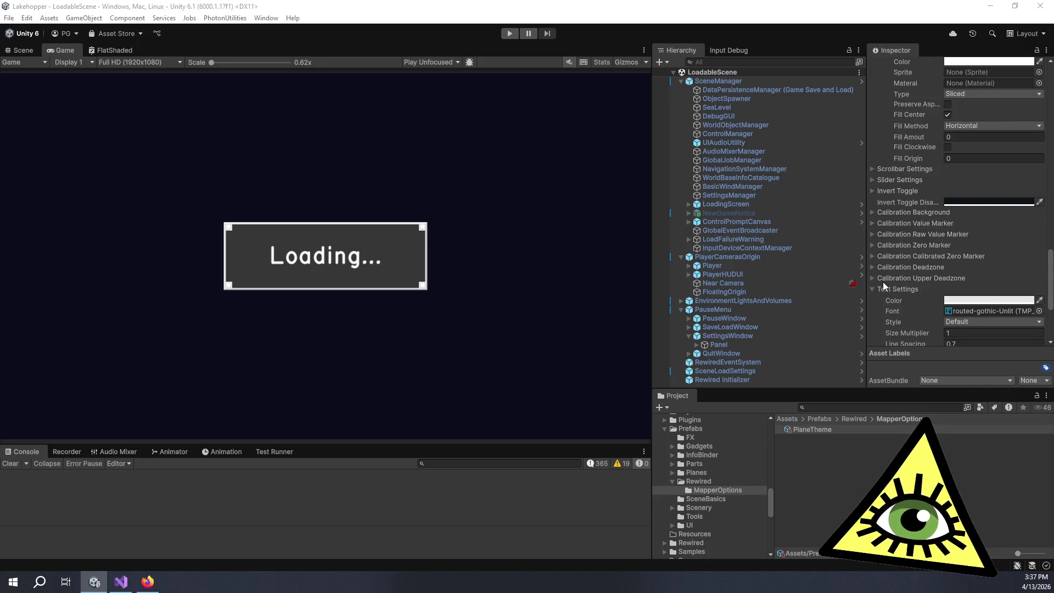
scroll(883, 281, "down", 2)
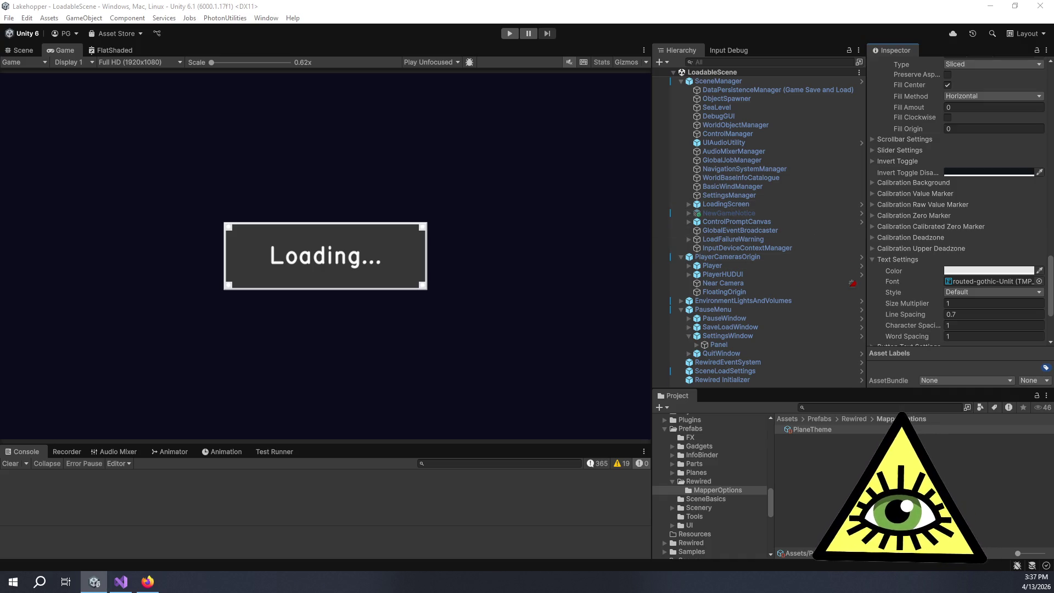
scroll(894, 246, "up", 5)
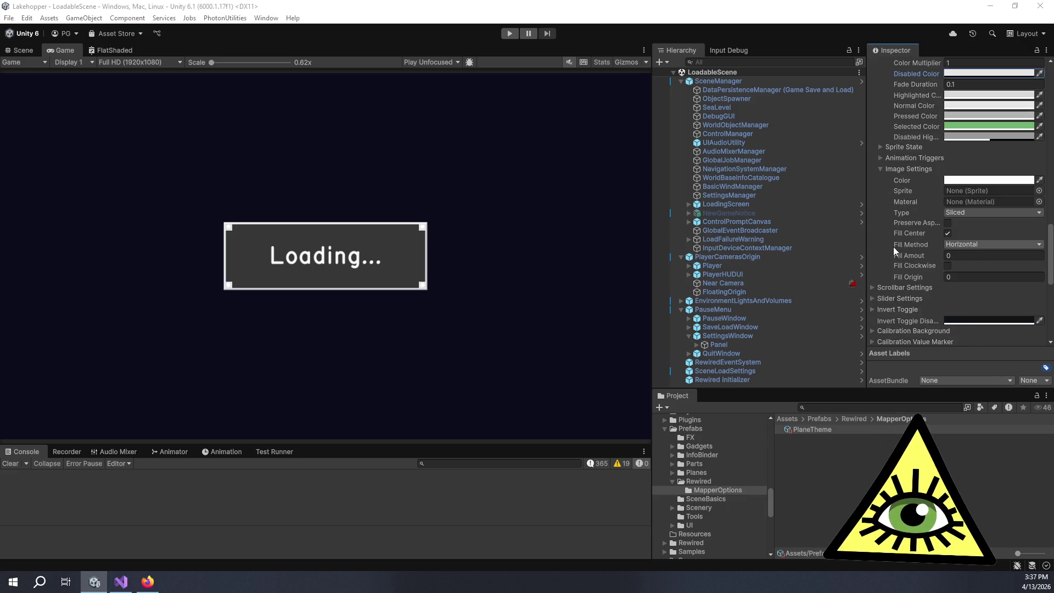
left_click(879, 159)
left_click(879, 160)
left_click(878, 145)
left_click(879, 146)
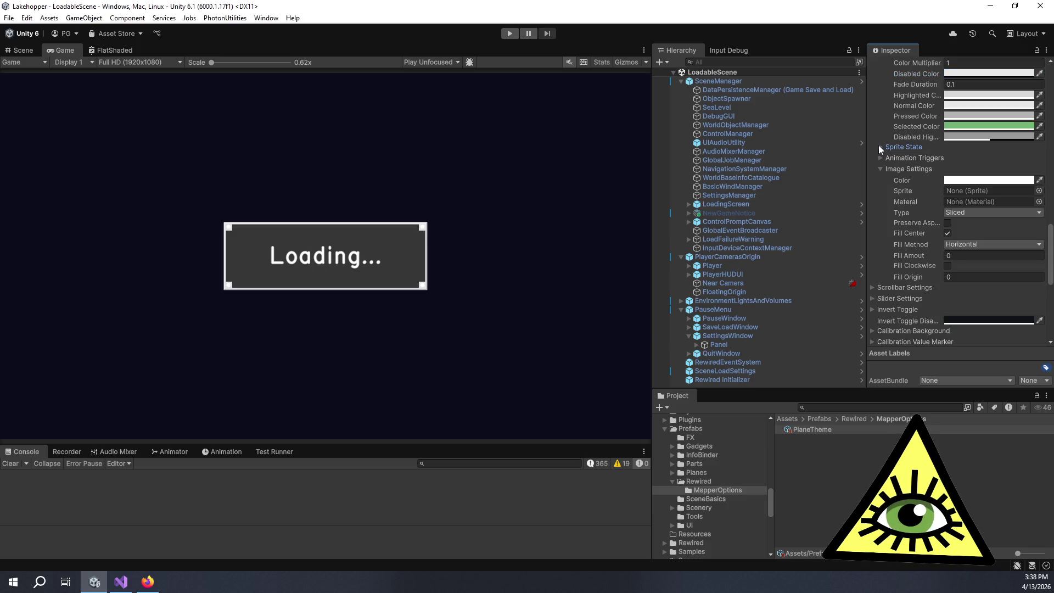
Check the selectable disabled colour, then enter play mode to test the theme
scroll(902, 259, "down", 6)
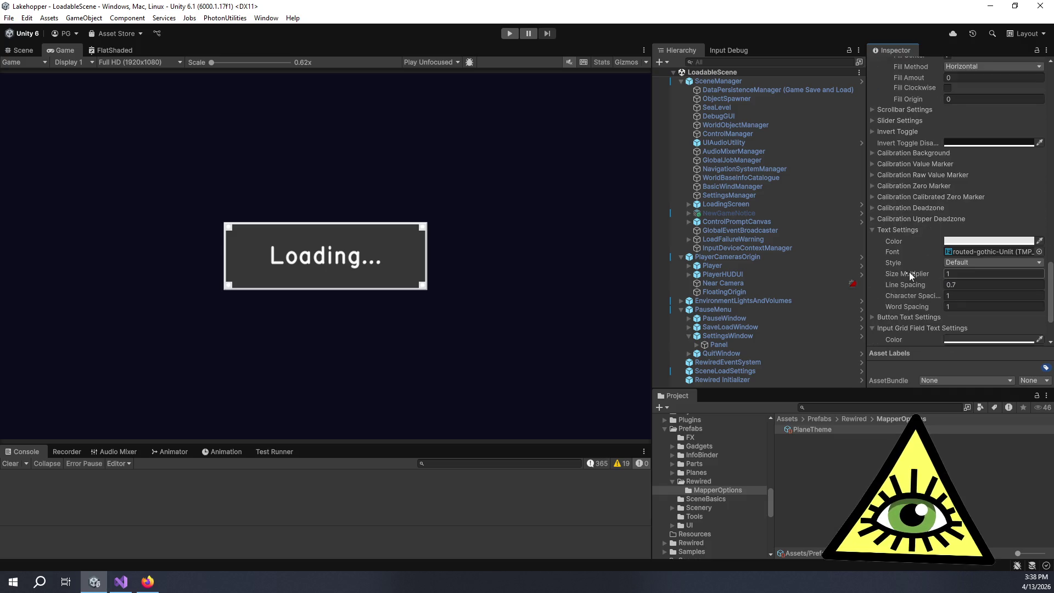
scroll(910, 269, "down", 3)
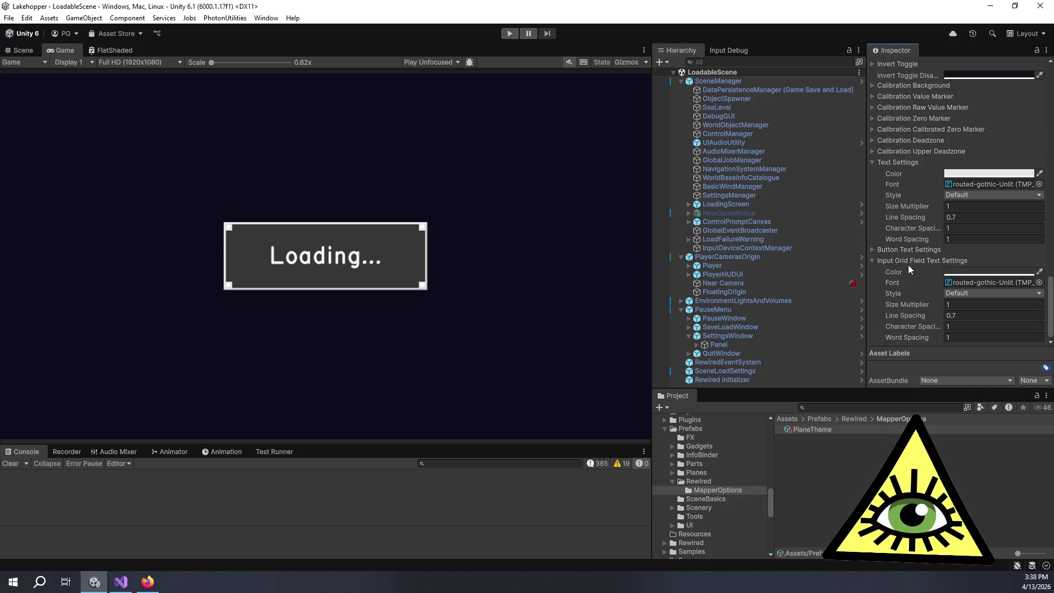
scroll(908, 265, "up", 8)
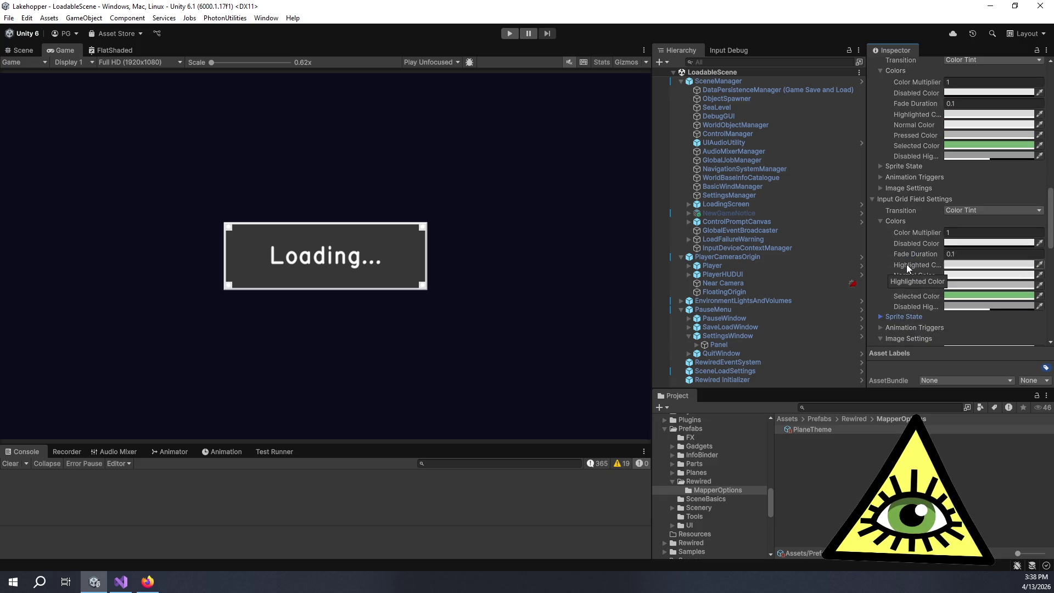
scroll(908, 264, "up", 7)
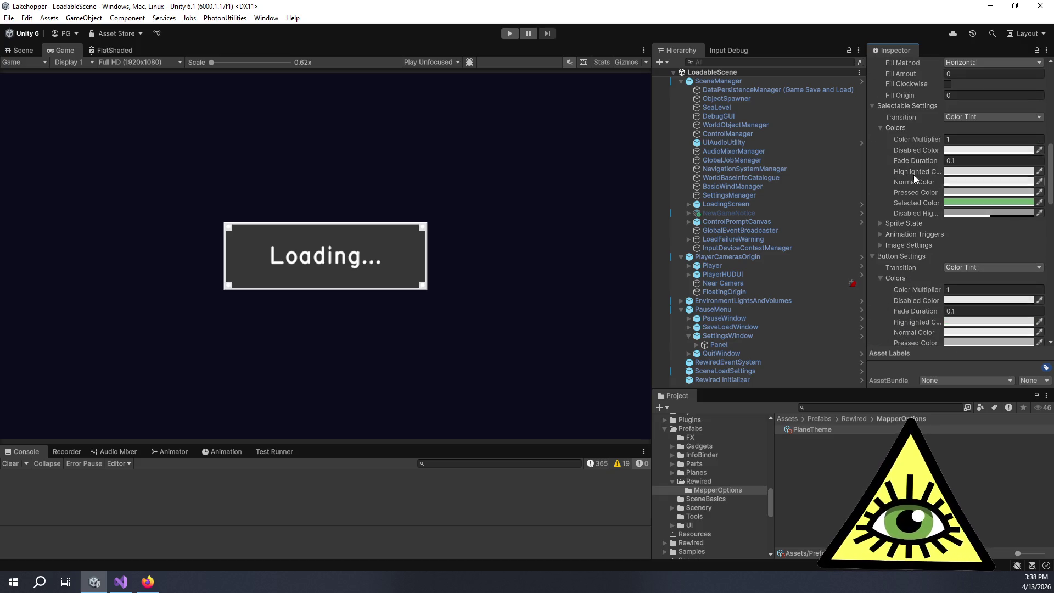
left_click(959, 153)
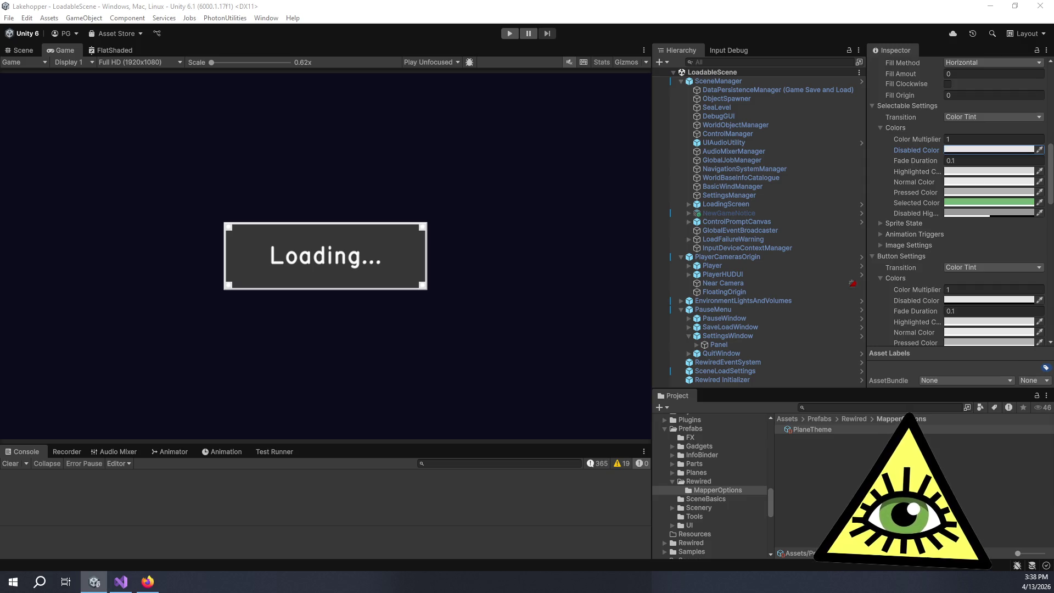
scroll(976, 163, "up", 10)
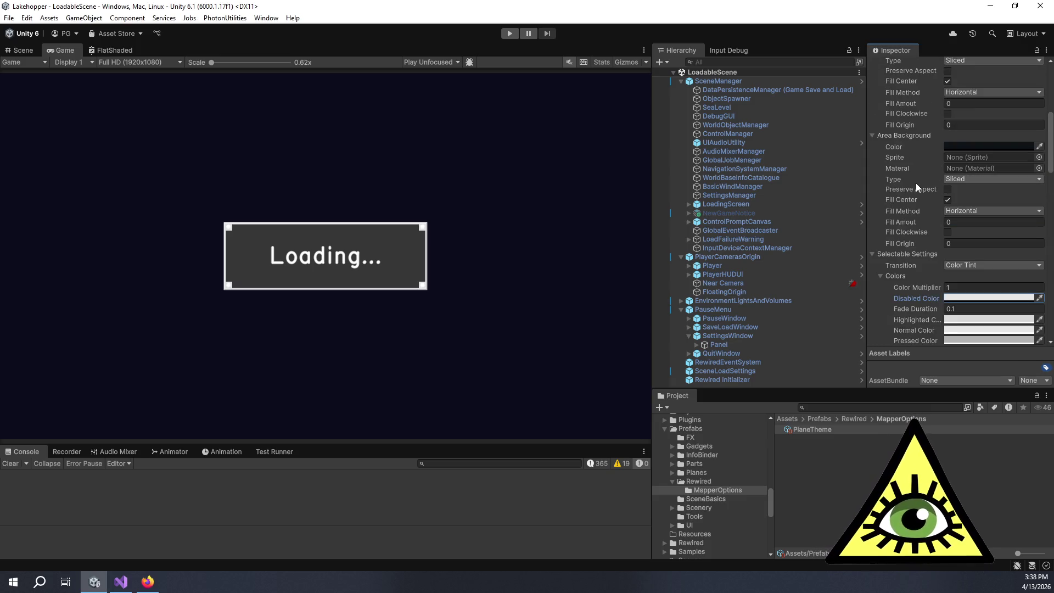
scroll(917, 182, "up", 1)
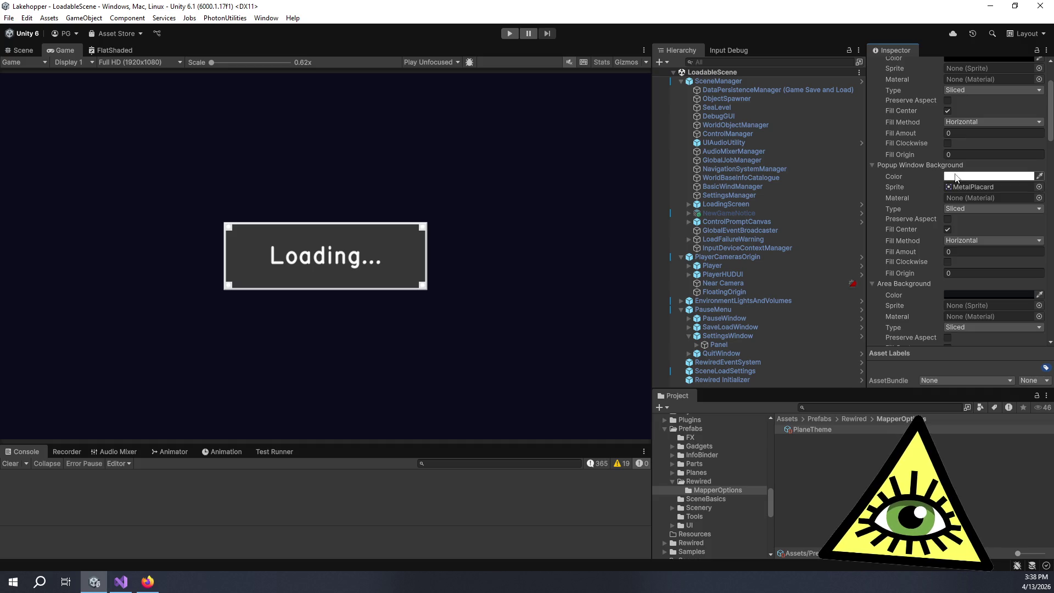
scroll(957, 177, "up", 3)
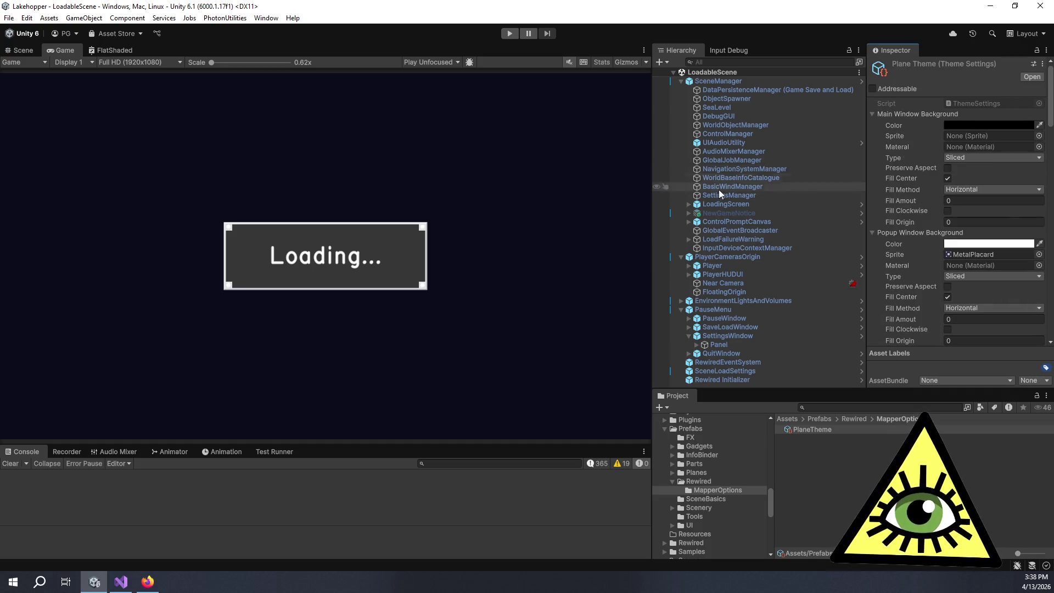
scroll(903, 295, "down", 2)
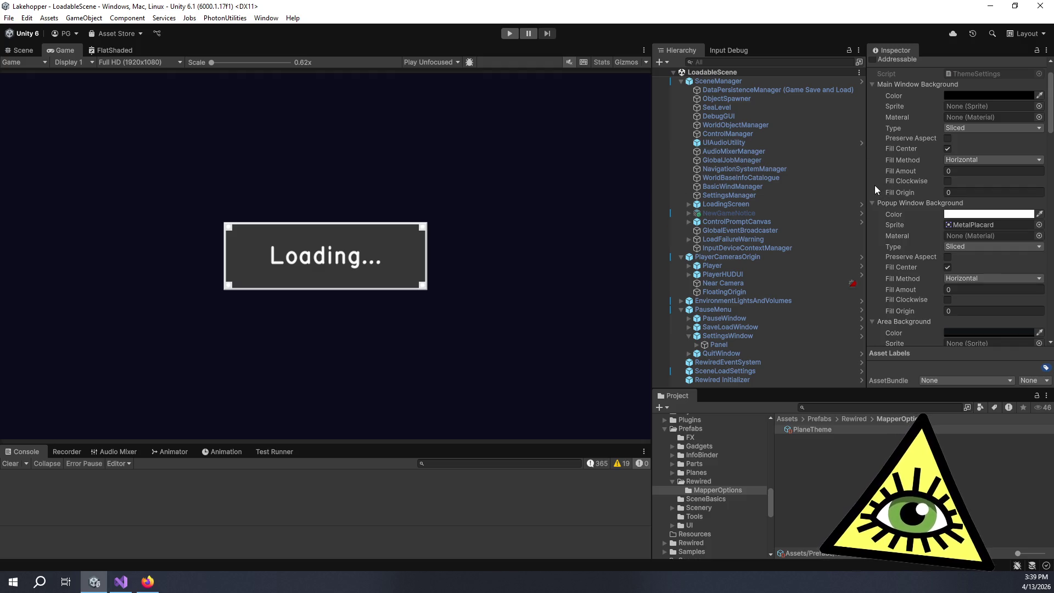
scroll(875, 185, "down", 6)
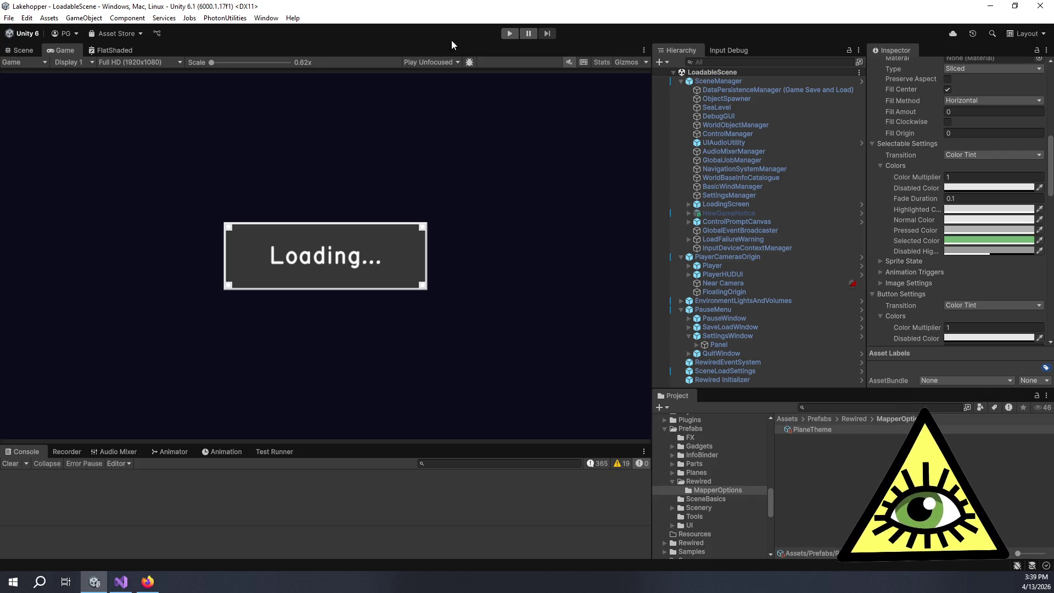
left_click(508, 33)
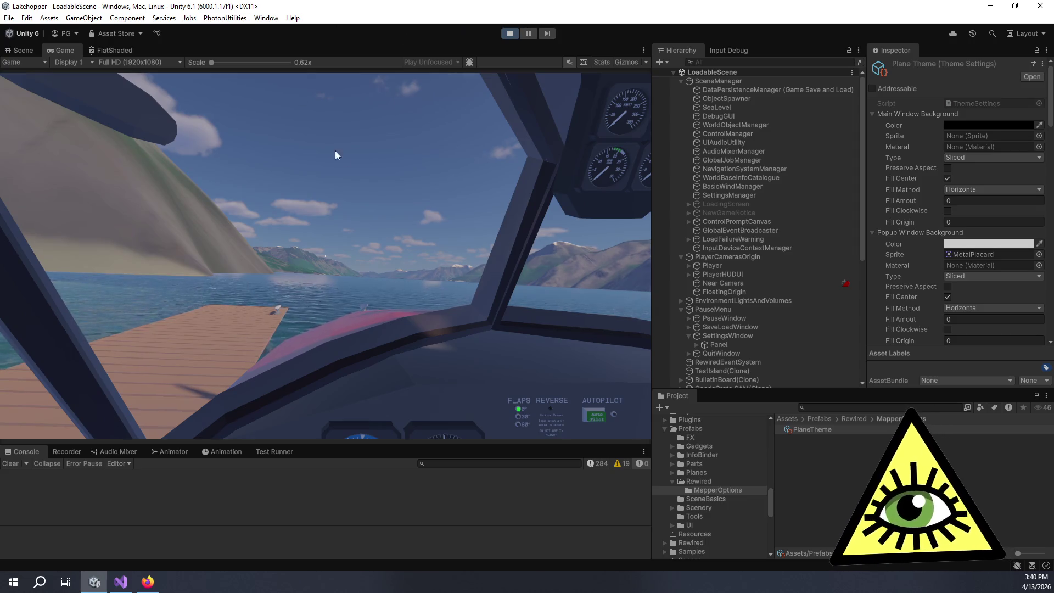
Pause the game and open the controls remapping panel from its settings window
key("Escape")
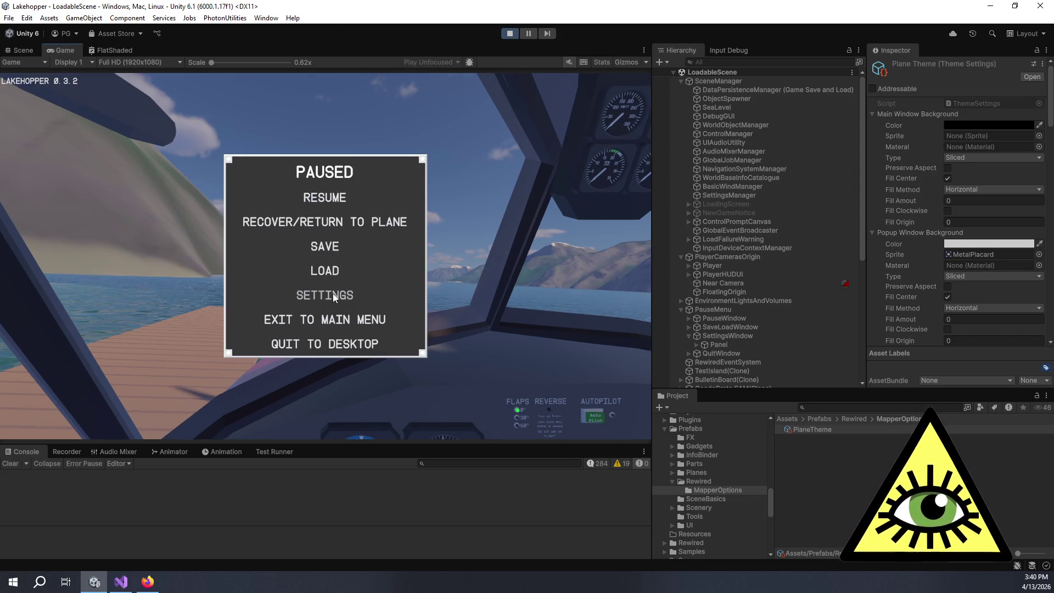
left_click(333, 293)
left_click(195, 121)
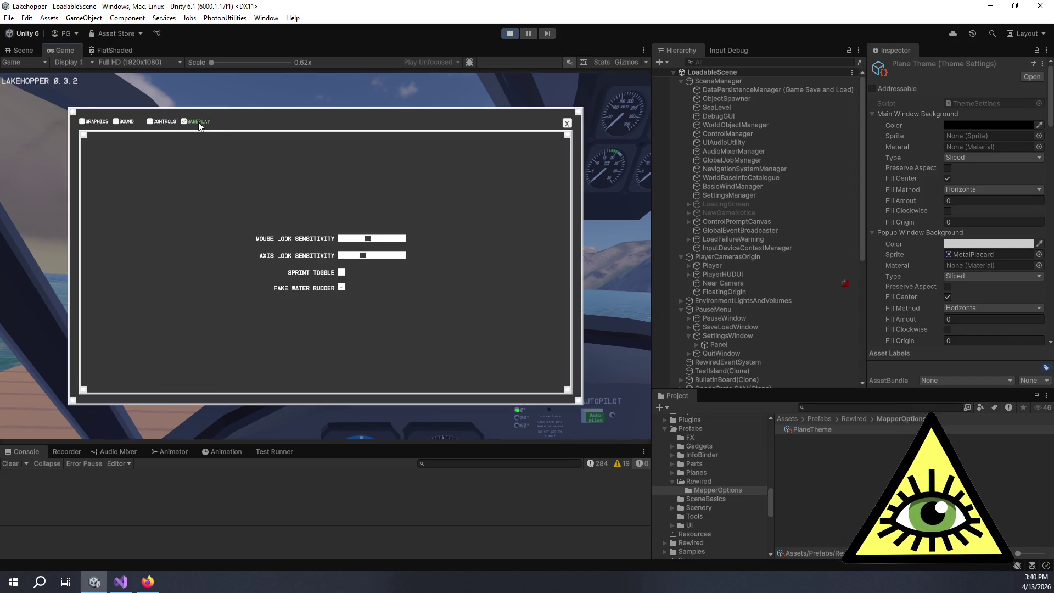
left_click(164, 123)
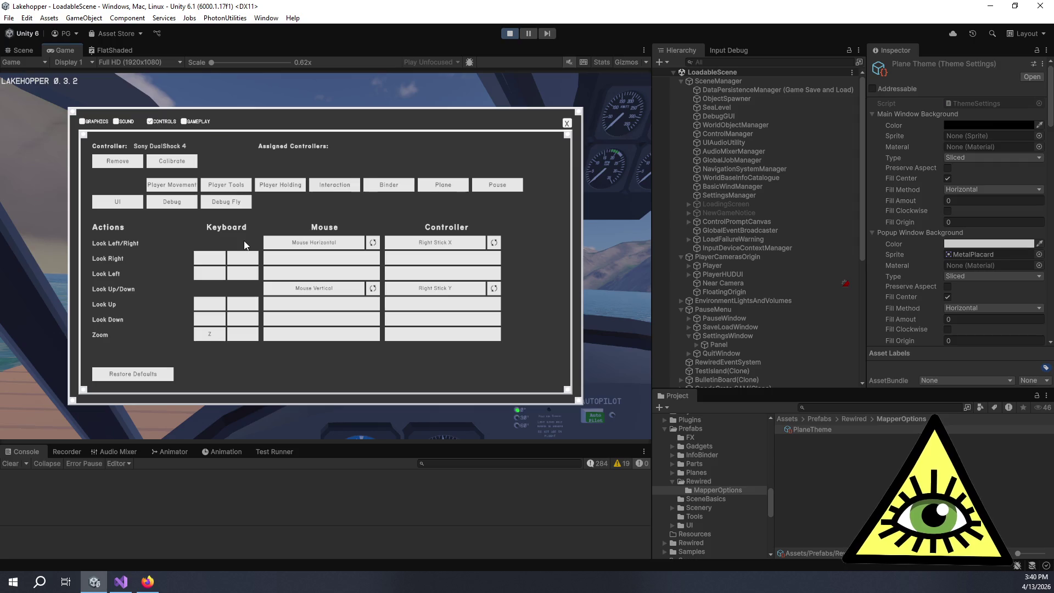
Browse the Player Movement, Camera, Player Tools and Player Holding bindings, ending on Interaction
left_click(162, 181)
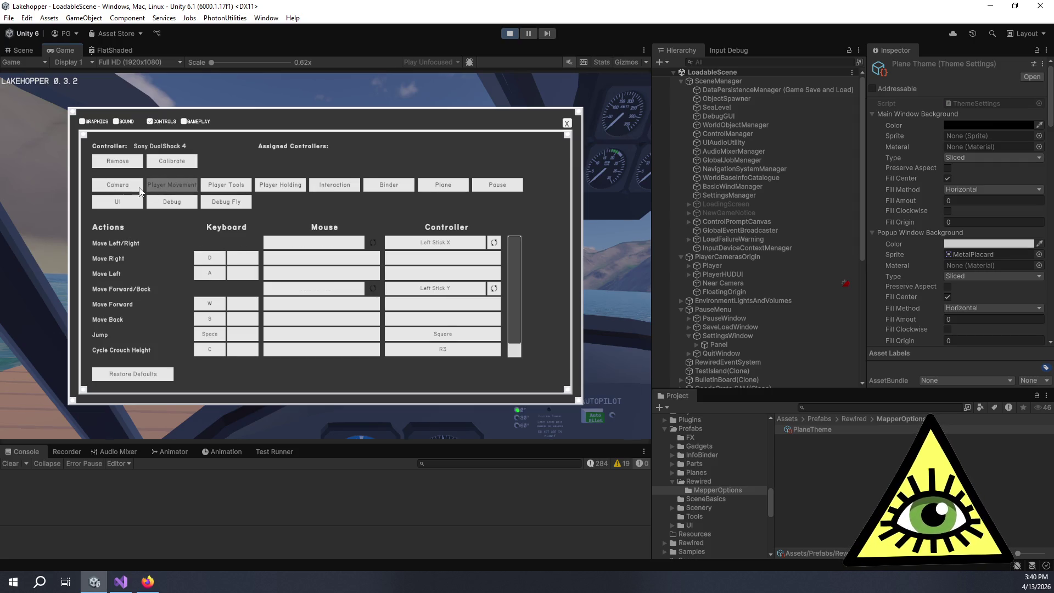
left_click(139, 189)
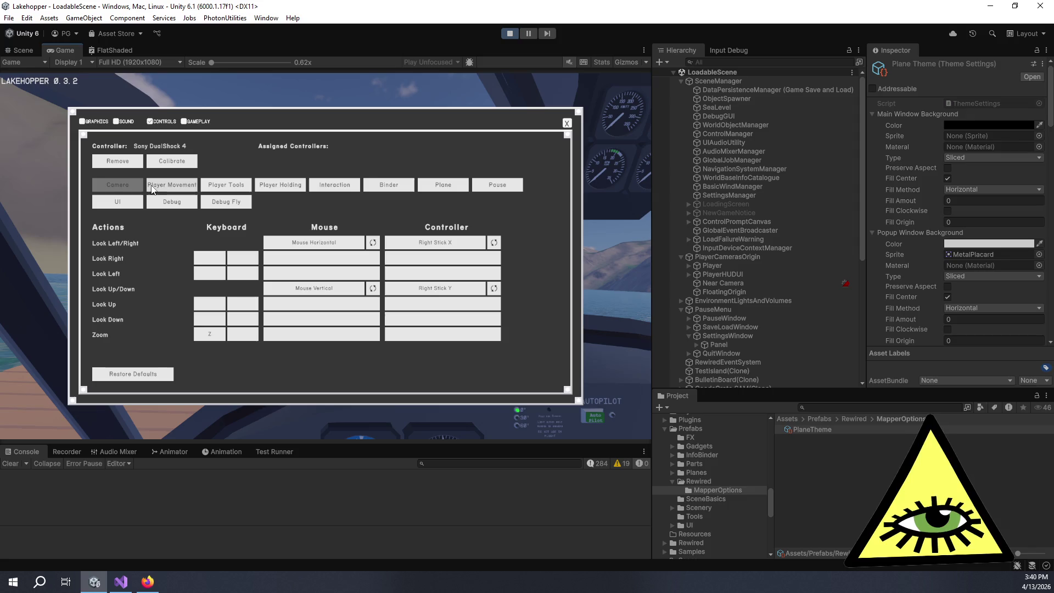
left_click(155, 190)
left_click(128, 192)
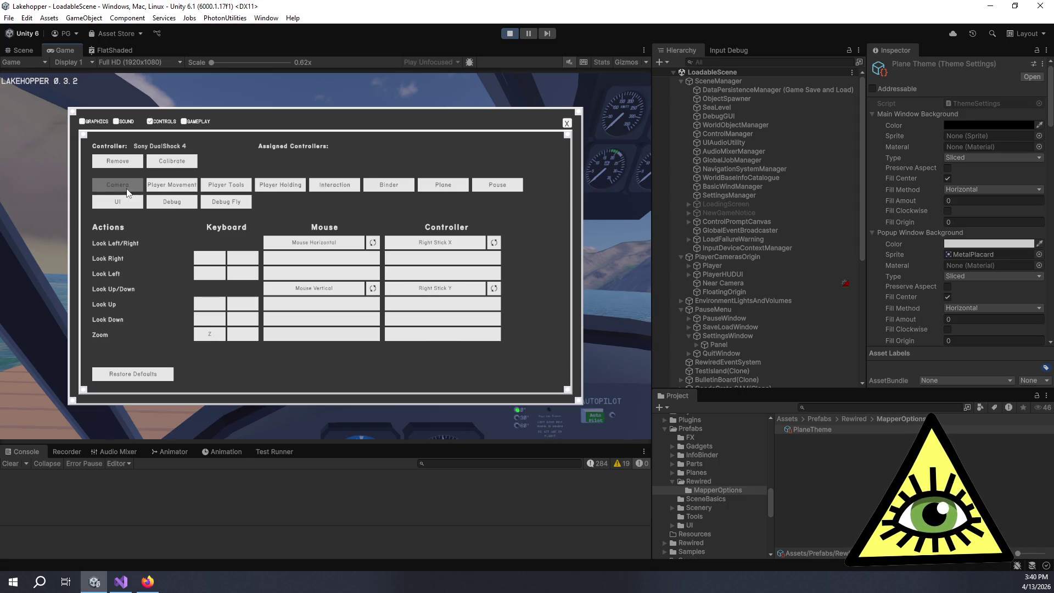
left_click(157, 189)
left_click(123, 189)
left_click(160, 186)
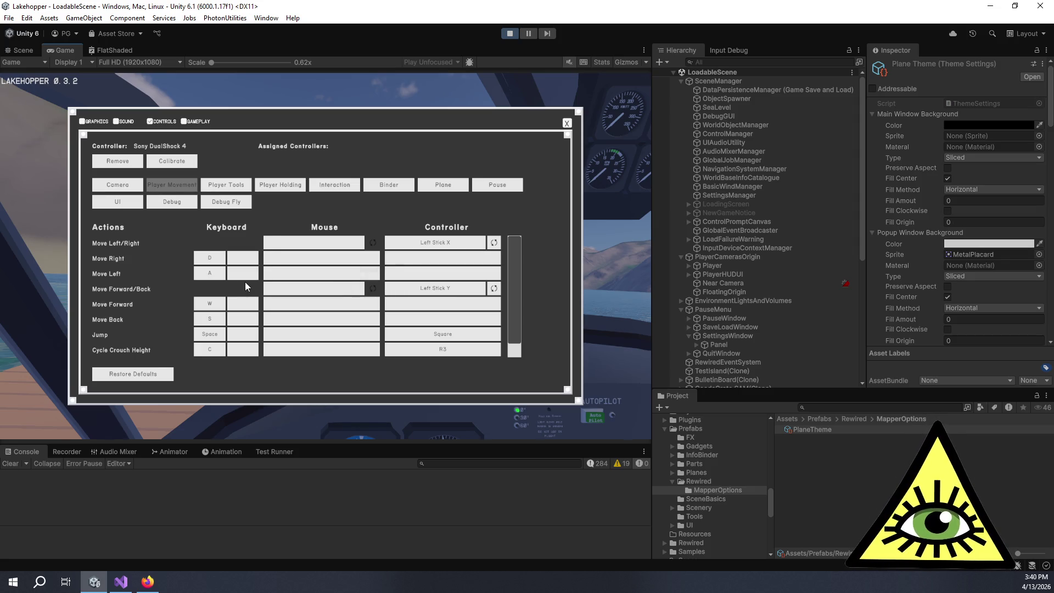
scroll(253, 279, "down", 1)
scroll(252, 314, "up", 1)
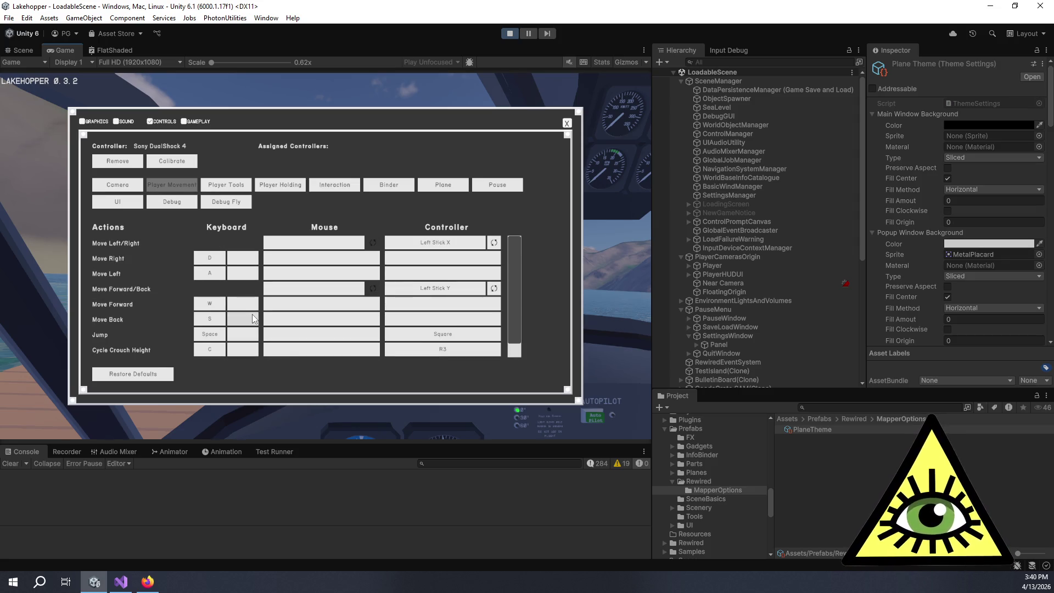
left_click(232, 185)
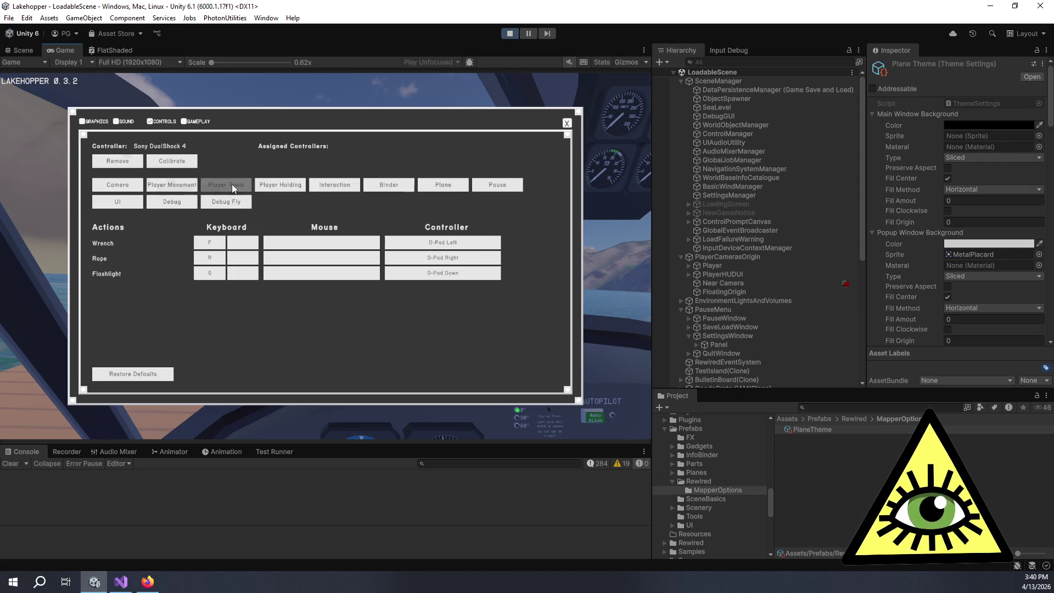
left_click(279, 186)
left_click(334, 185)
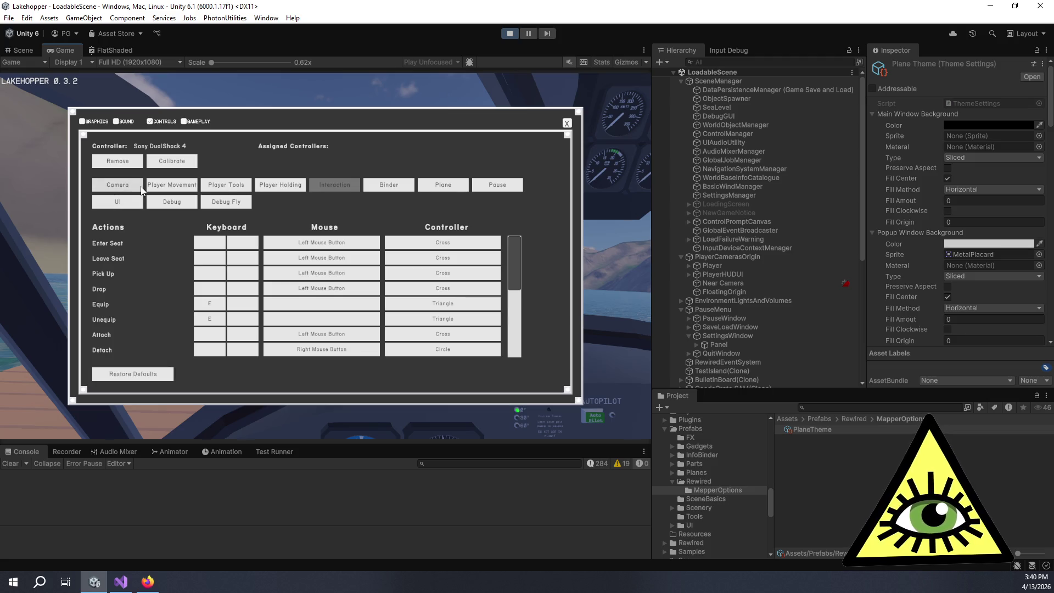
Show the Plane category and scroll through its throttle, propeller, pitch, yaw and roll bindings
left_click(452, 189)
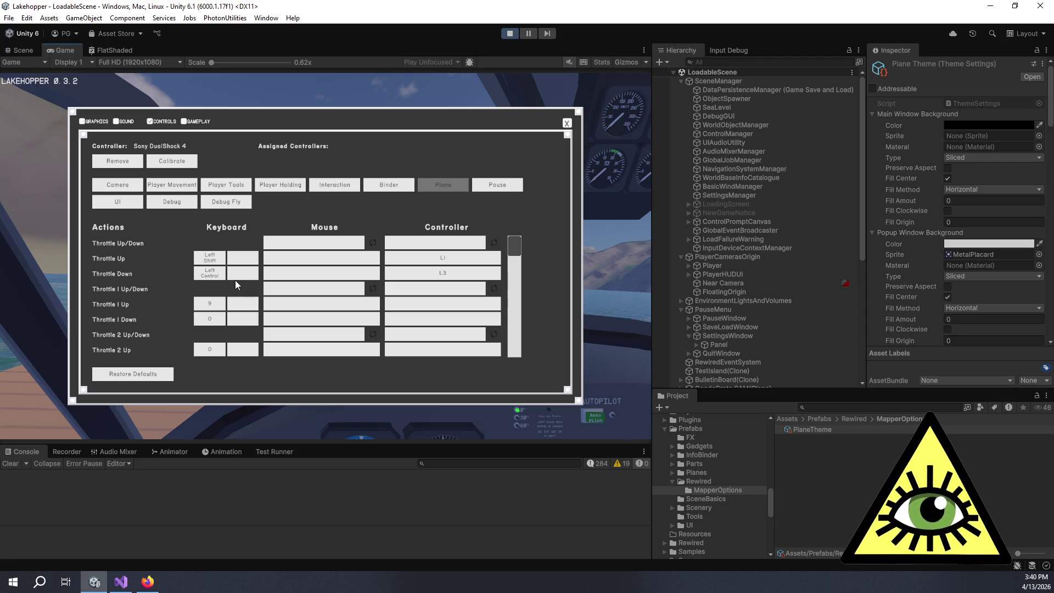
scroll(235, 280, "down", 3)
scroll(236, 305, "up", 3)
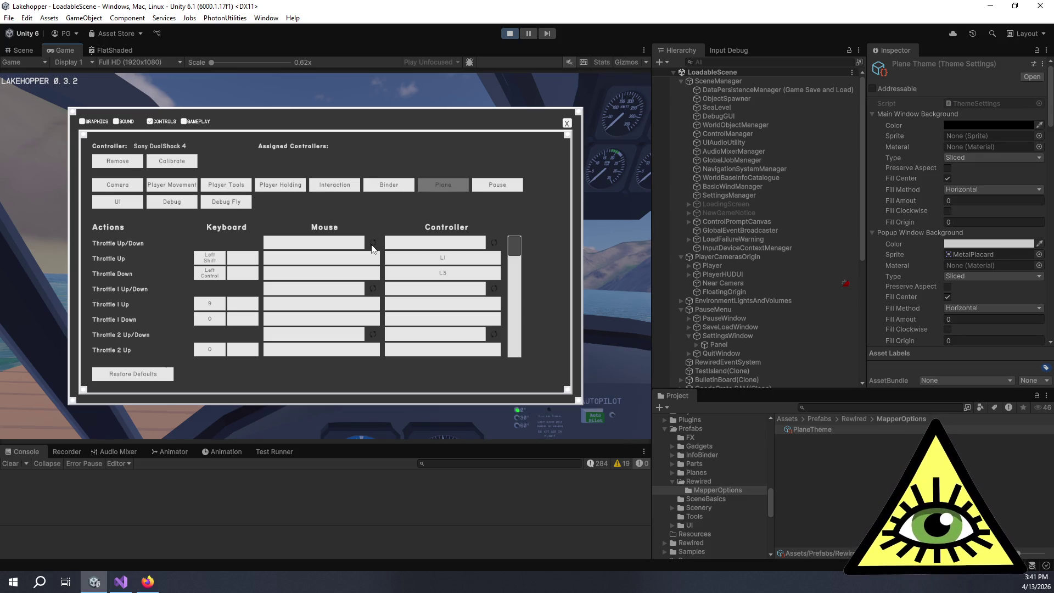
scroll(440, 283, "down", 2)
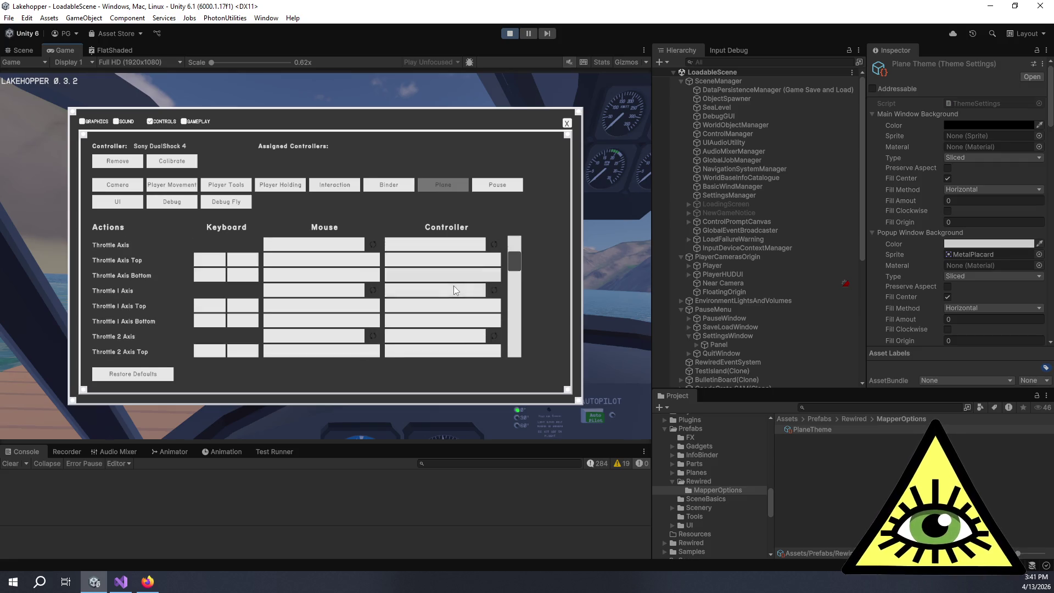
scroll(453, 286, "down", 3)
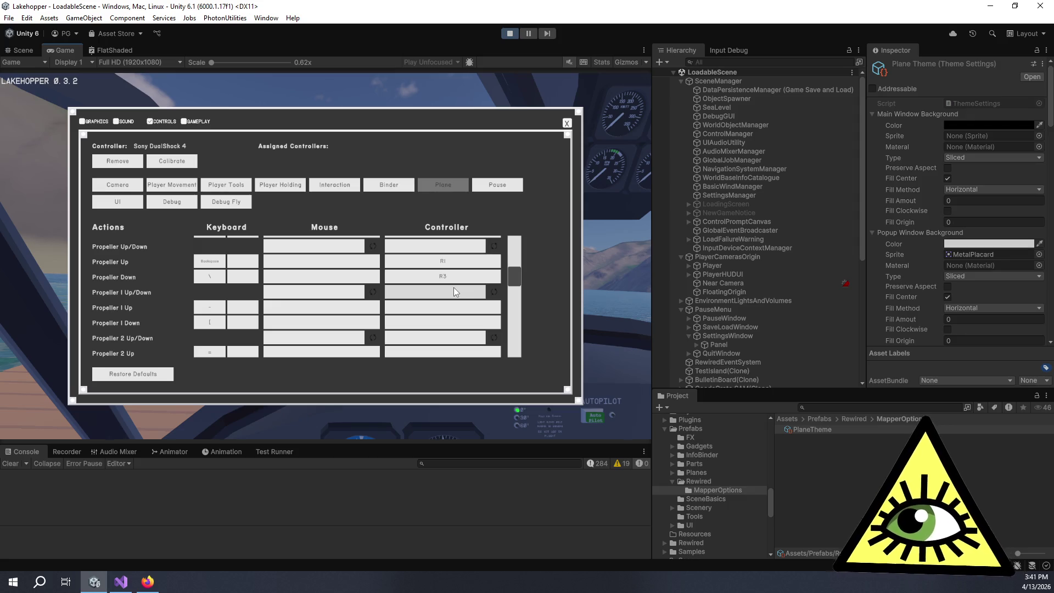
scroll(454, 289, "down", 4)
scroll(447, 288, "down", 5)
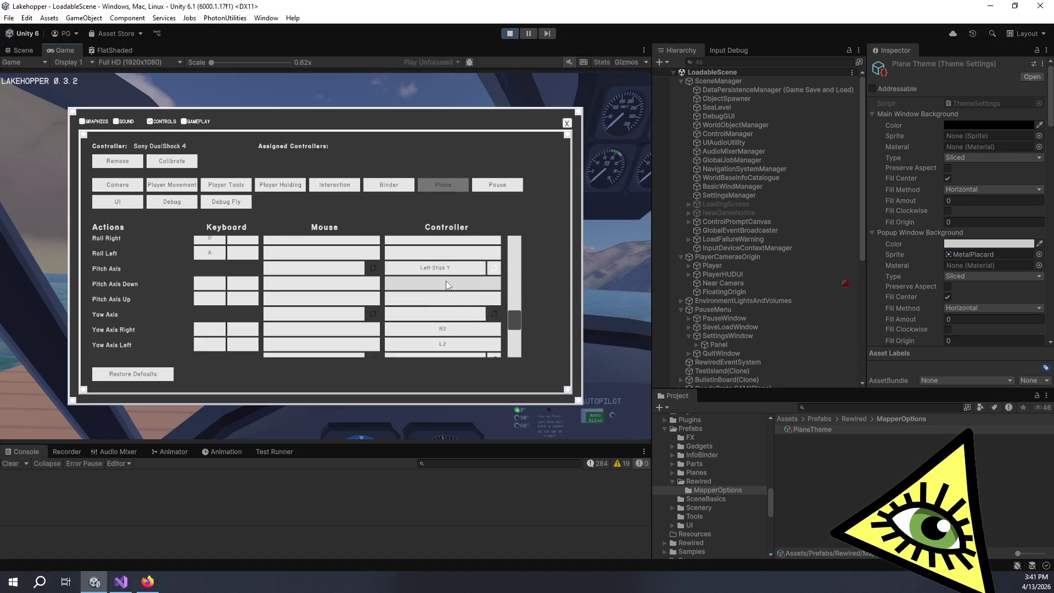
scroll(446, 296, "up", 5)
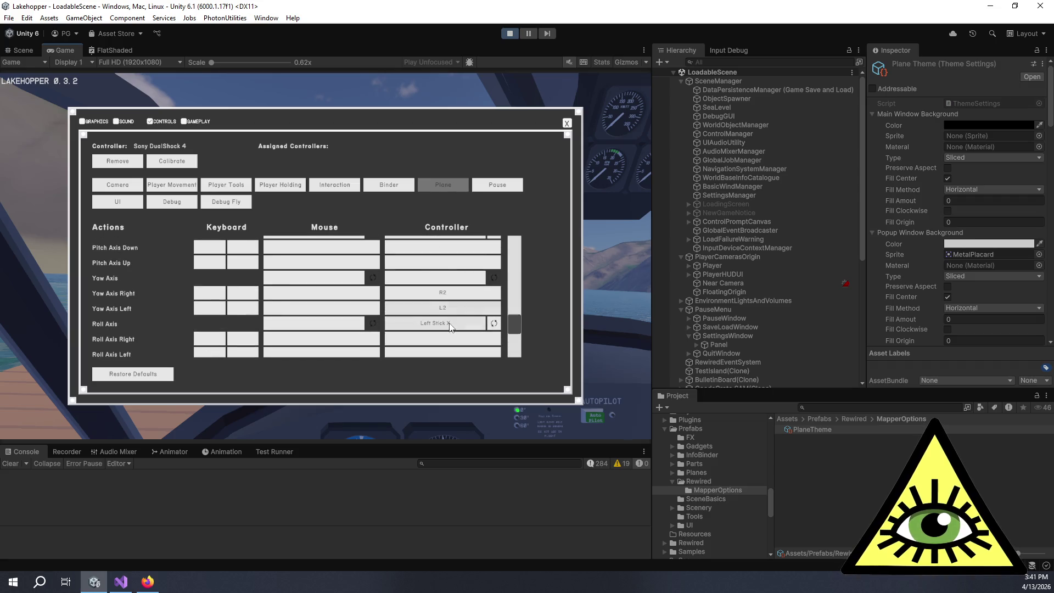
scroll(456, 311, "up", 1)
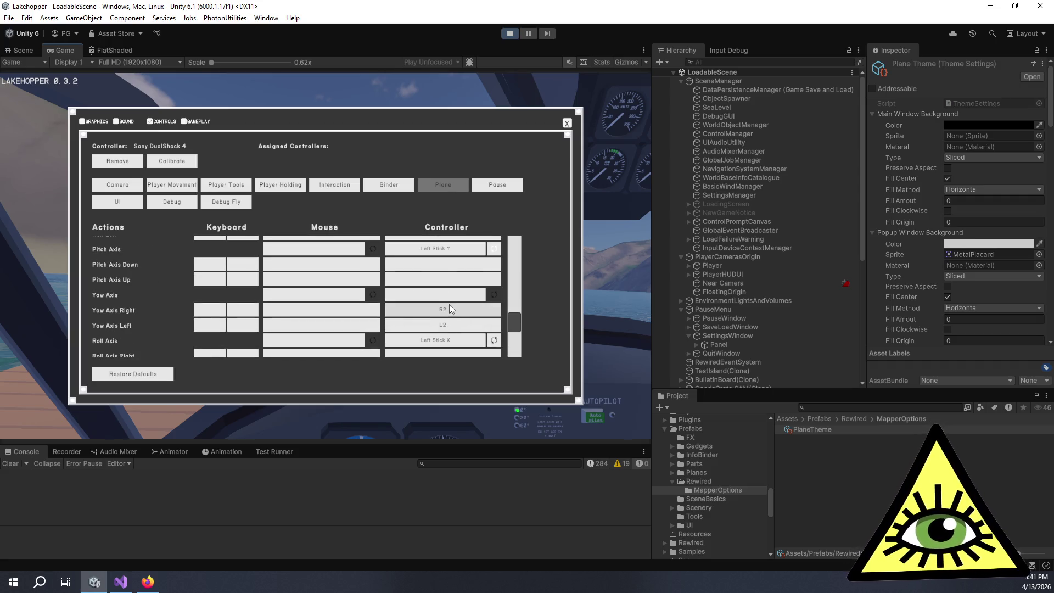
scroll(449, 307, "up", 4)
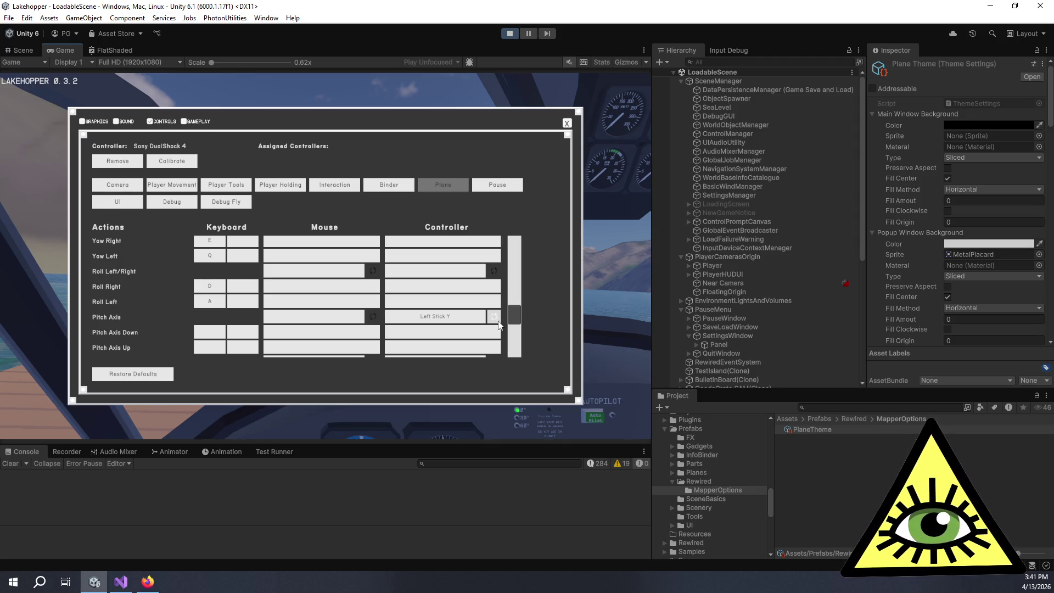
scroll(457, 327, "up", 10)
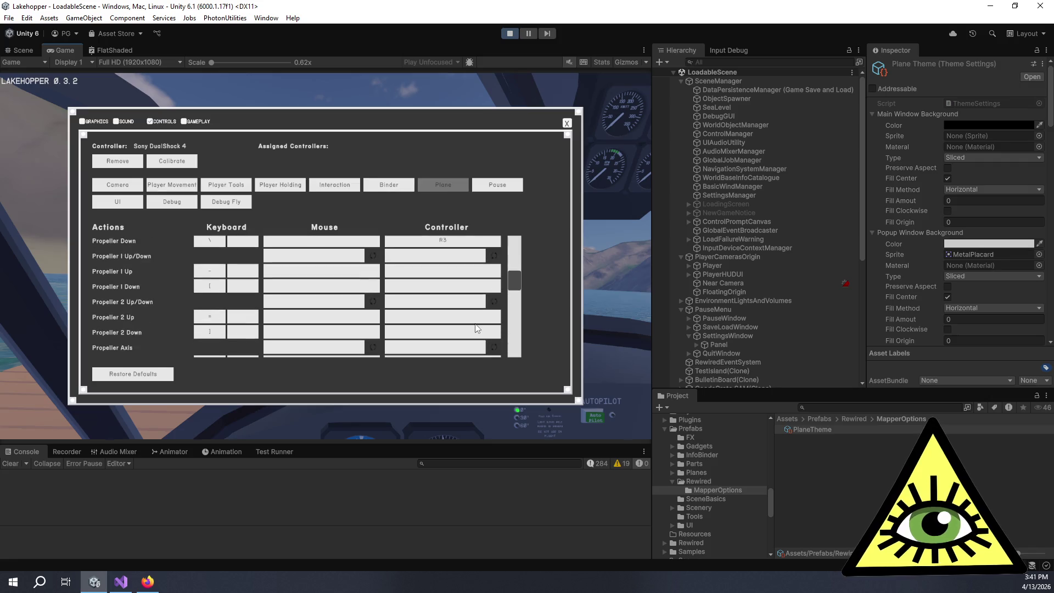
Scroll the Plane bindings list once more, then exit play mode
scroll(475, 328, "down", 3)
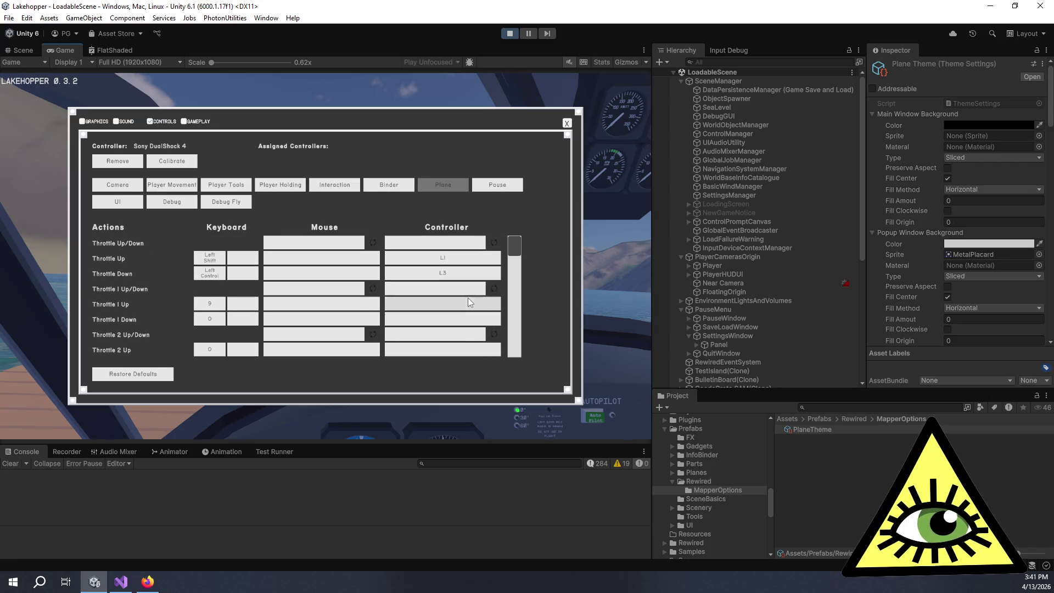
scroll(468, 307, "down", 2)
scroll(467, 308, "down", 3)
scroll(483, 296, "up", 6)
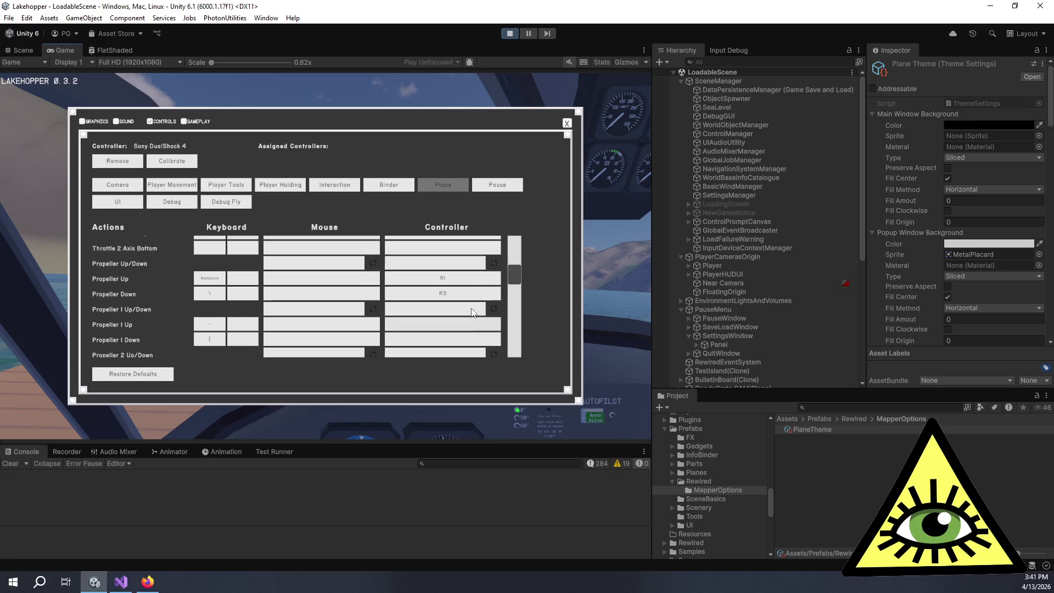
scroll(446, 303, "down", 5)
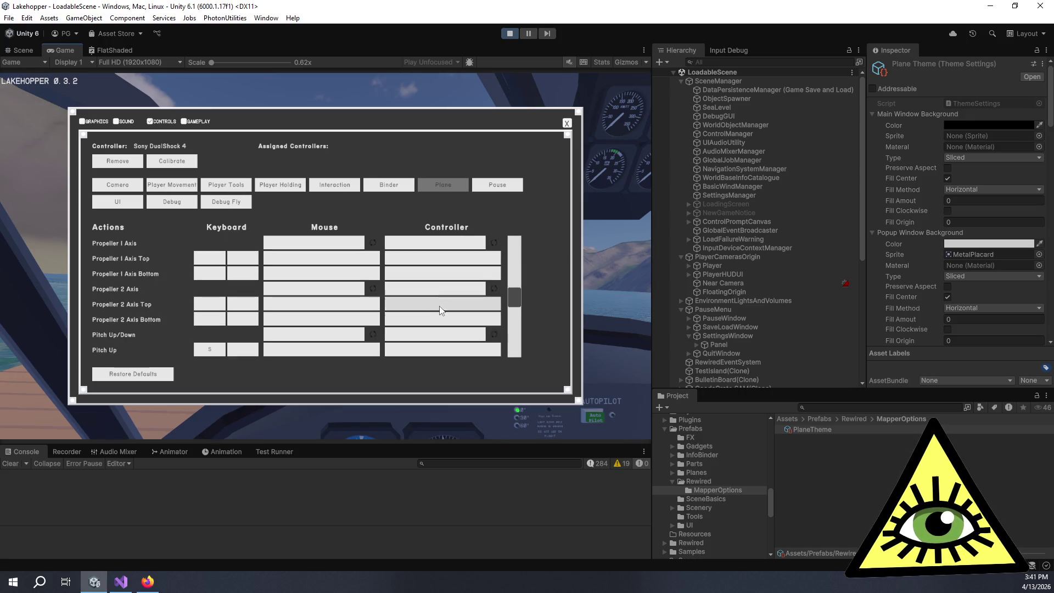
scroll(404, 317, "up", 5)
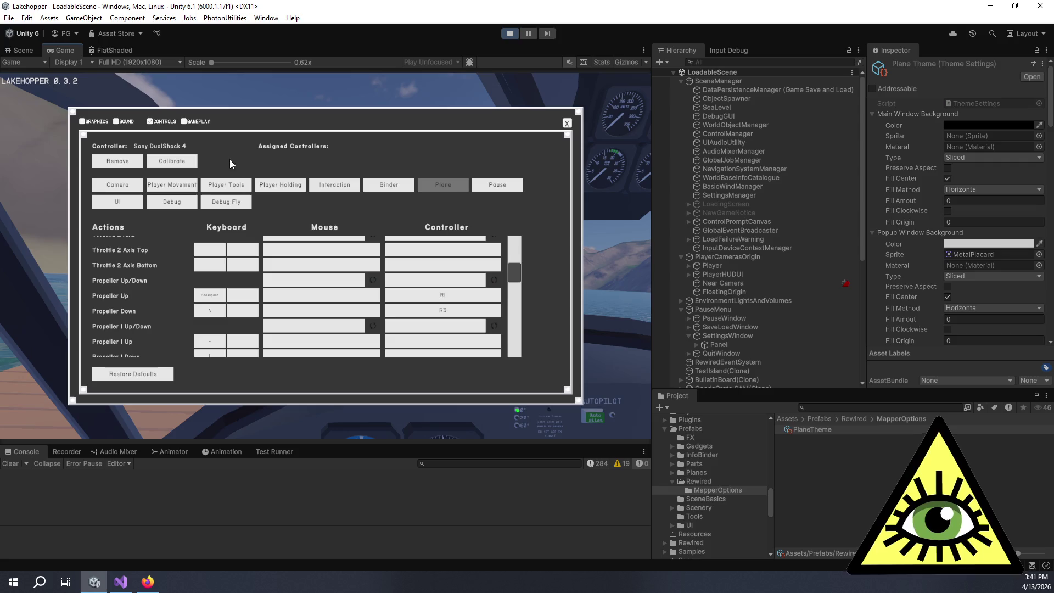
left_click(512, 34)
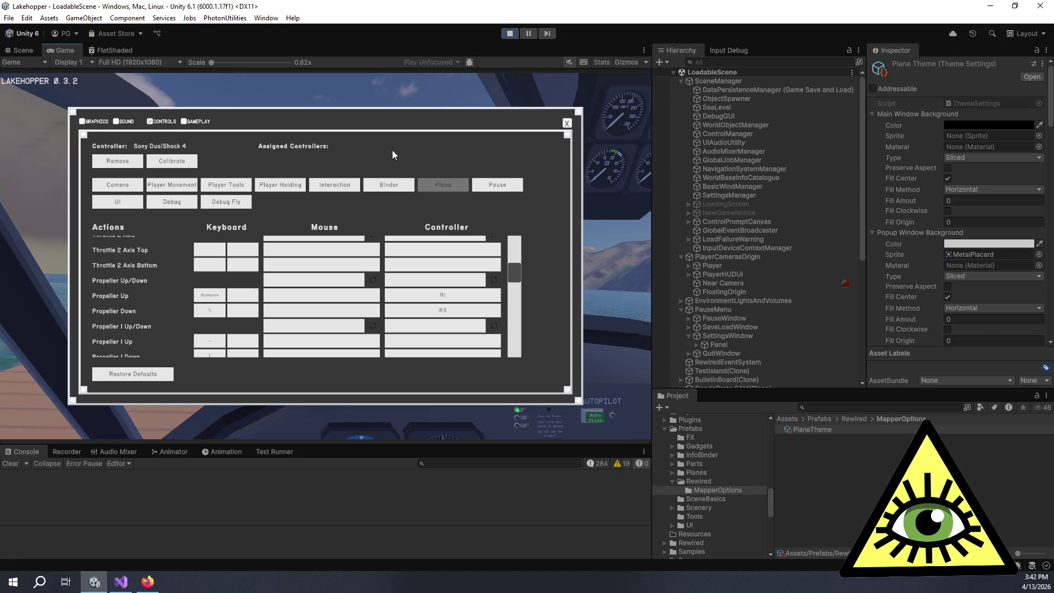
left_click(510, 35)
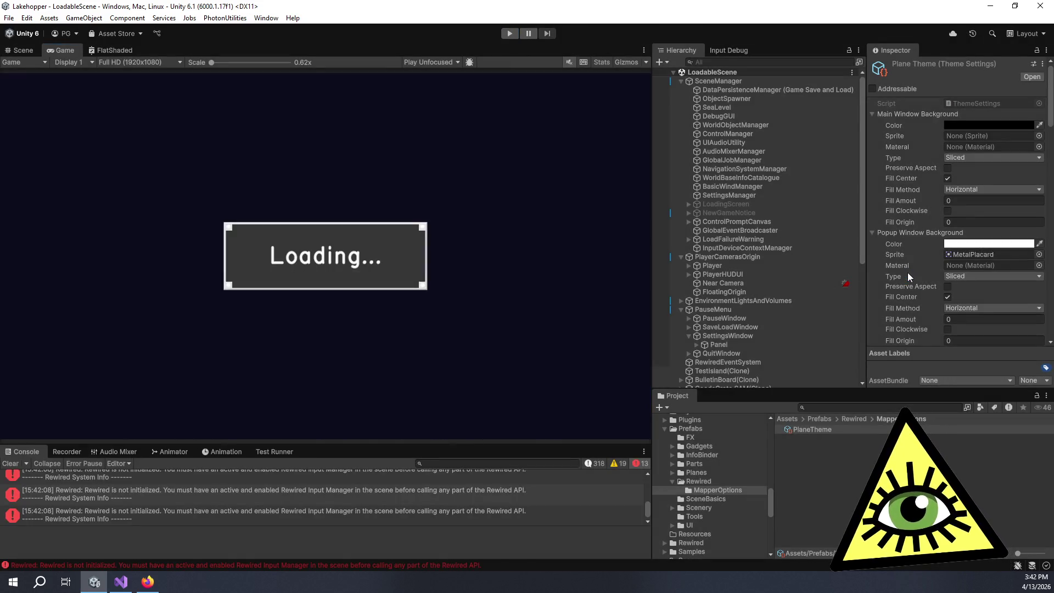
Open the Plane Theme's selectable Disabled Color in the colour picker
scroll(917, 271, "down", 8)
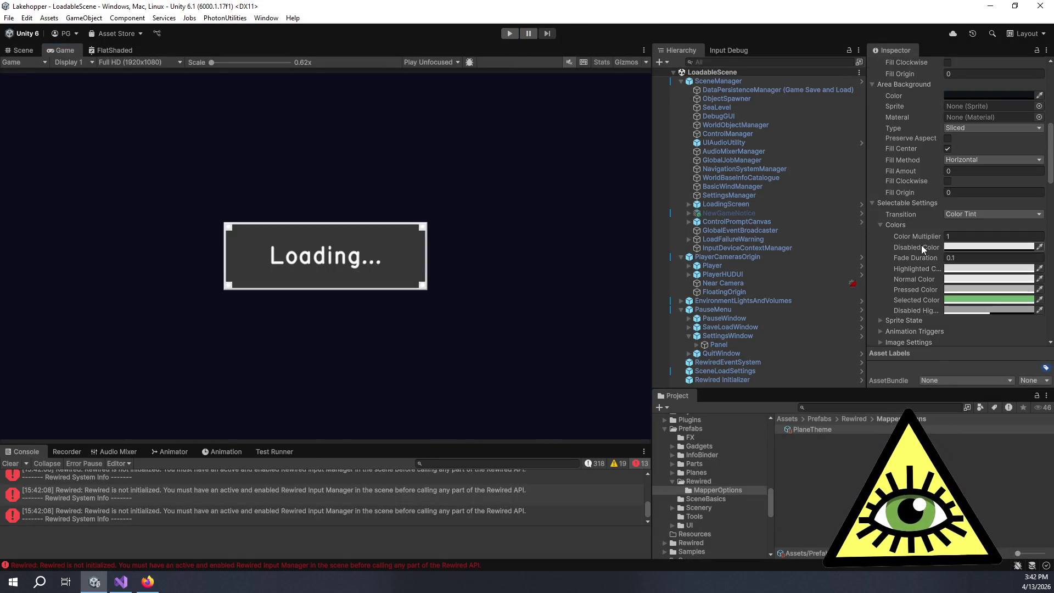
left_click(953, 252)
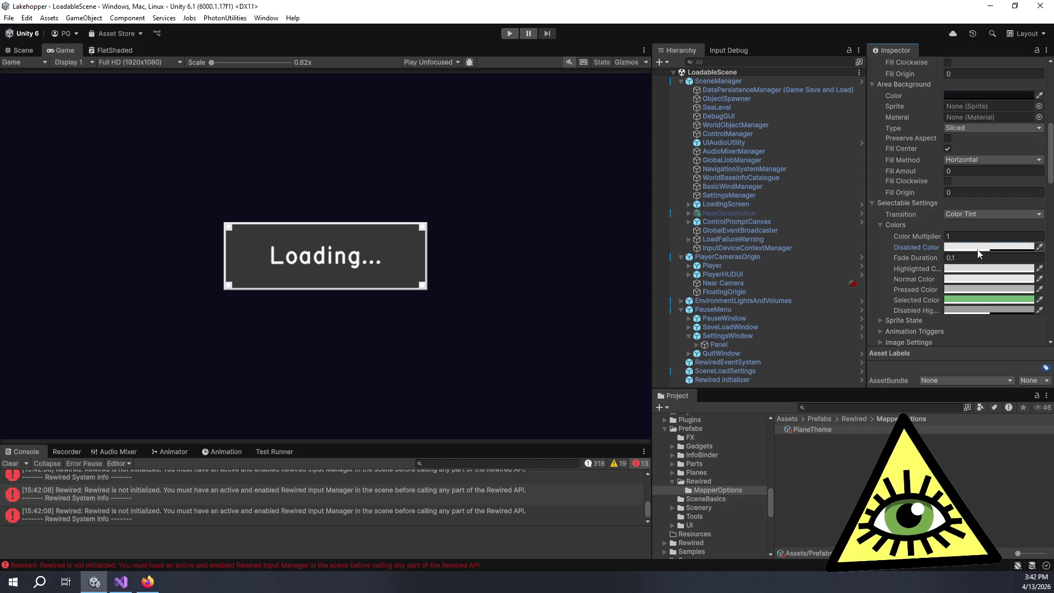
scroll(928, 242, "down", 3)
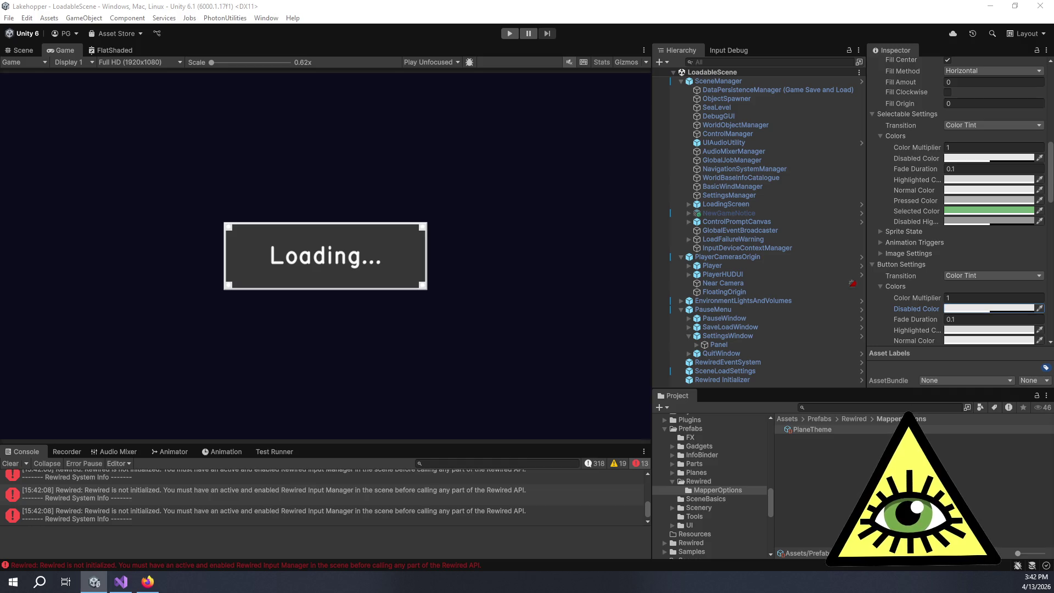
scroll(899, 279, "down", 6)
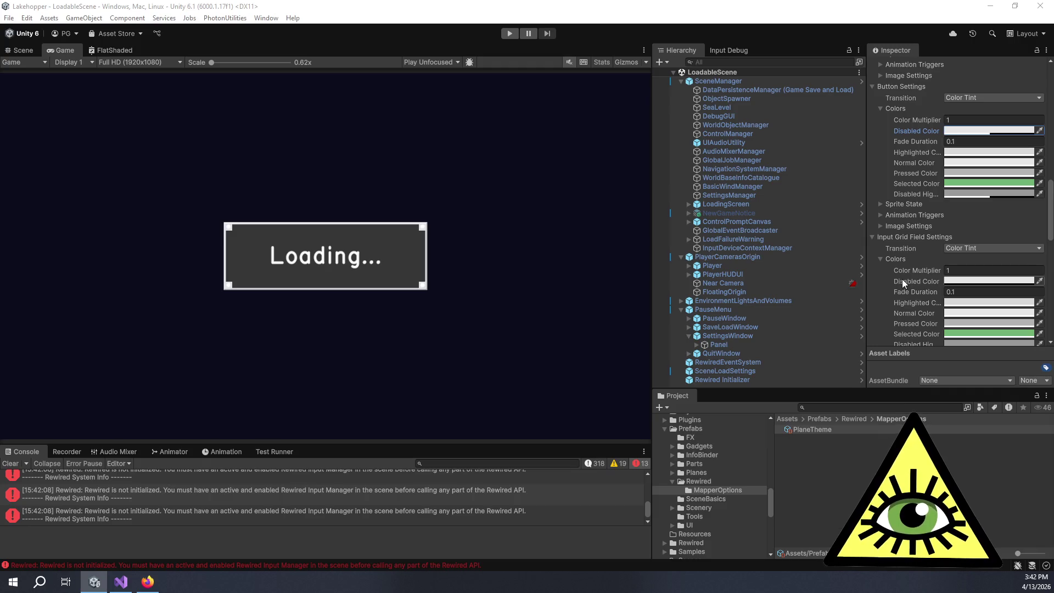
scroll(901, 279, "down", 4)
Expand the input grid field's Image Settings and Animation Triggers, then open its Disabled Color
left_click(905, 281)
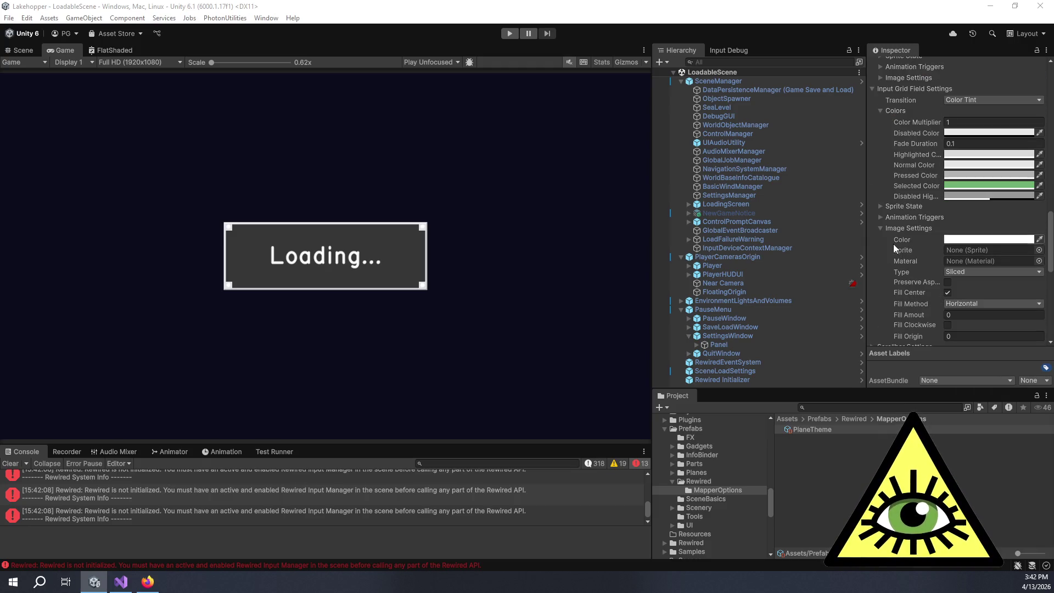
left_click(881, 216)
scroll(884, 206, "up", 4)
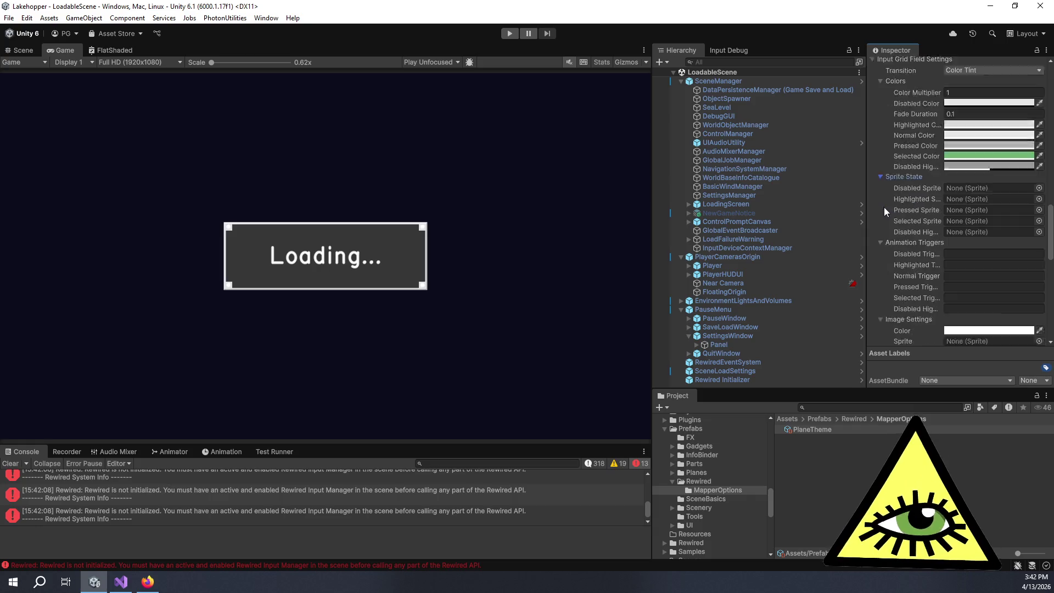
scroll(902, 222, "down", 3)
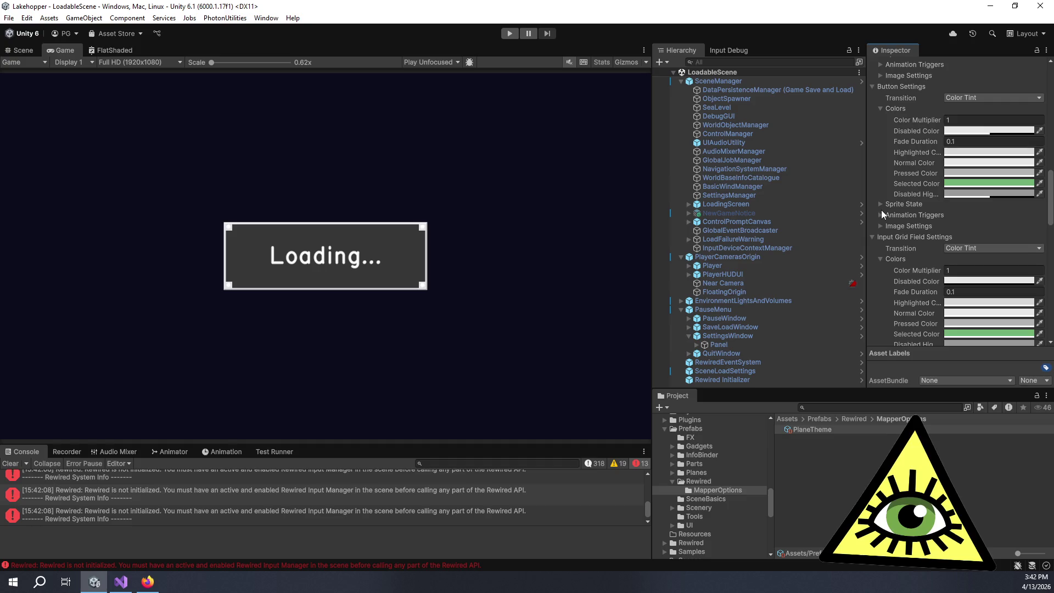
left_click(882, 204)
left_click(881, 204)
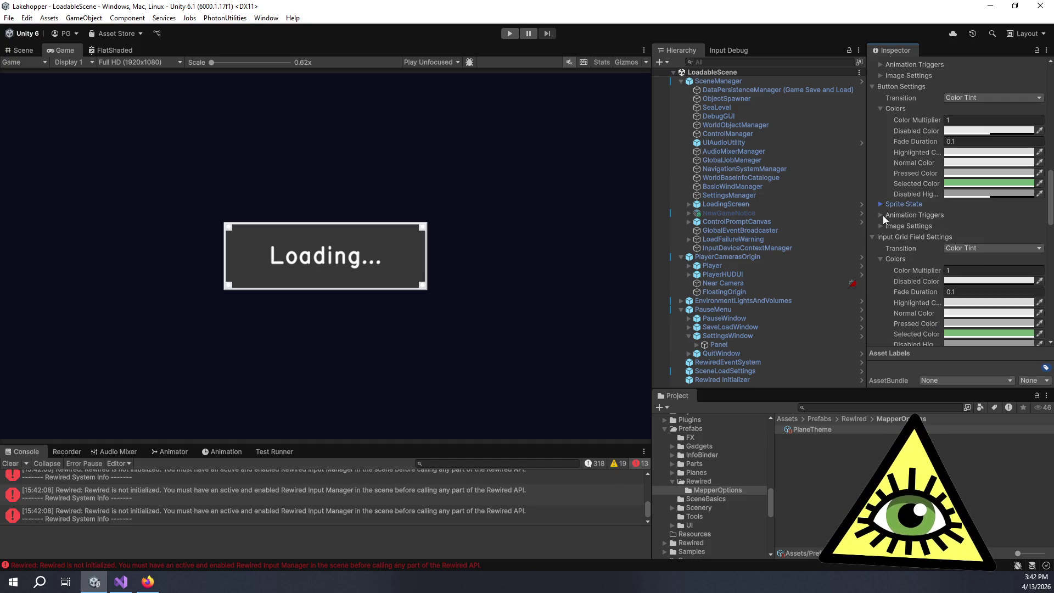
scroll(911, 195, "down", 6)
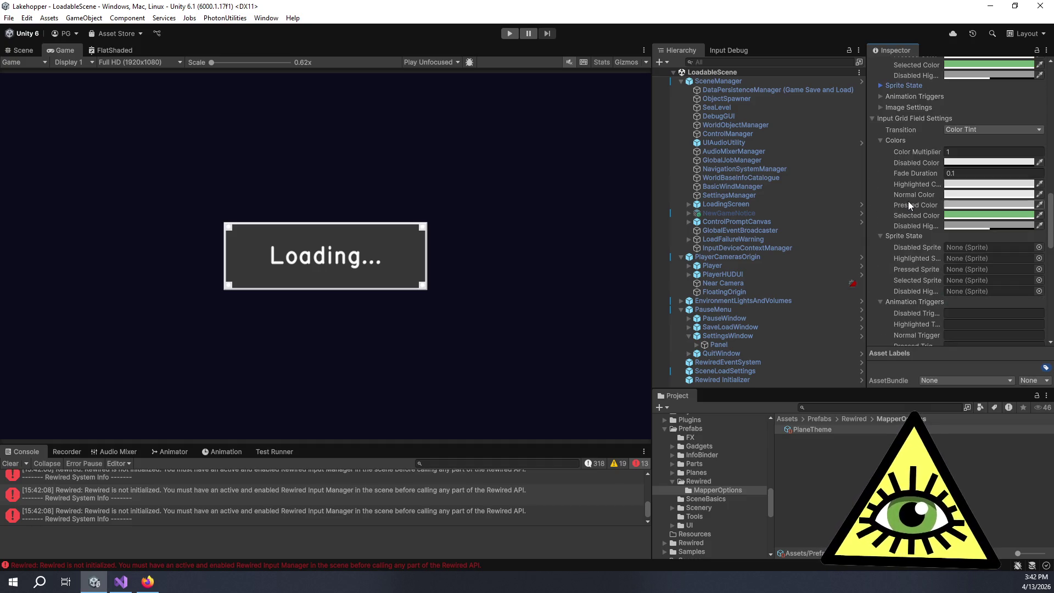
scroll(913, 201, "down", 2)
left_click(975, 133)
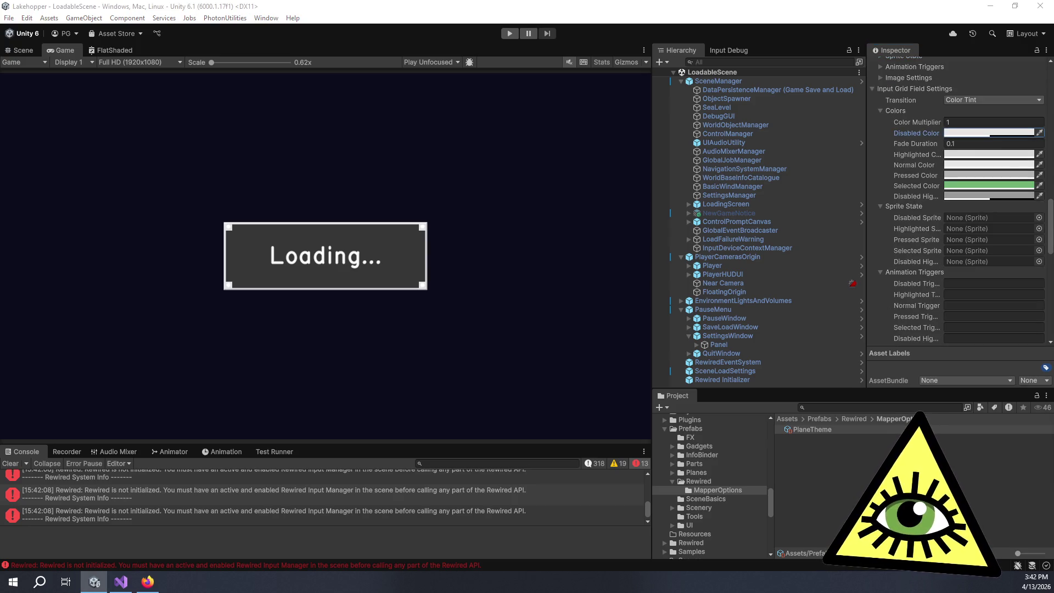
scroll(898, 219, "down", 6)
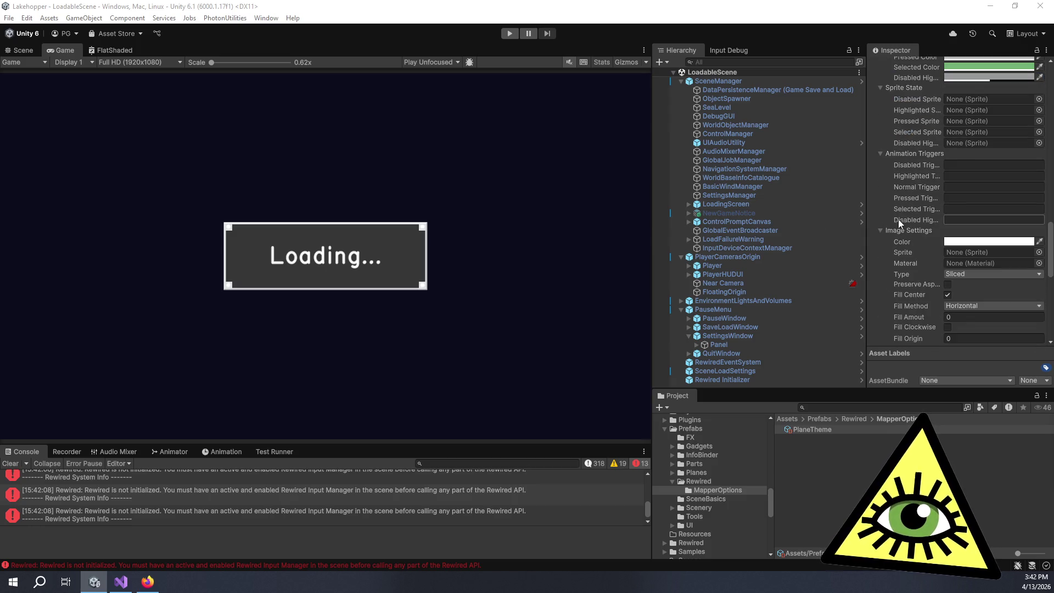
scroll(912, 215, "down", 6)
scroll(912, 206, "down", 4)
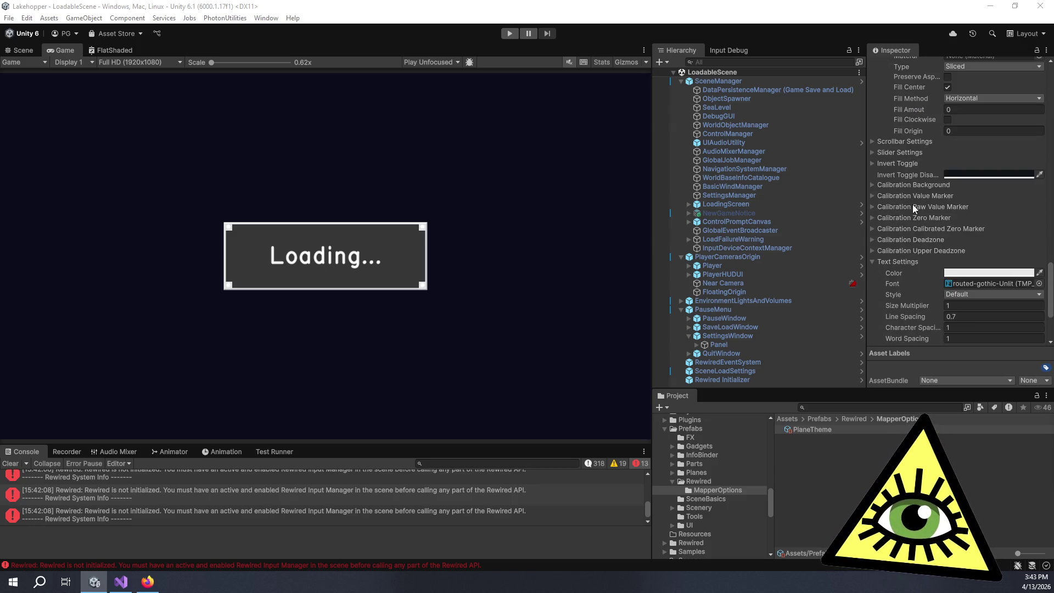
Expand Invert Toggle and change its icon Color from white to black
left_click(878, 164)
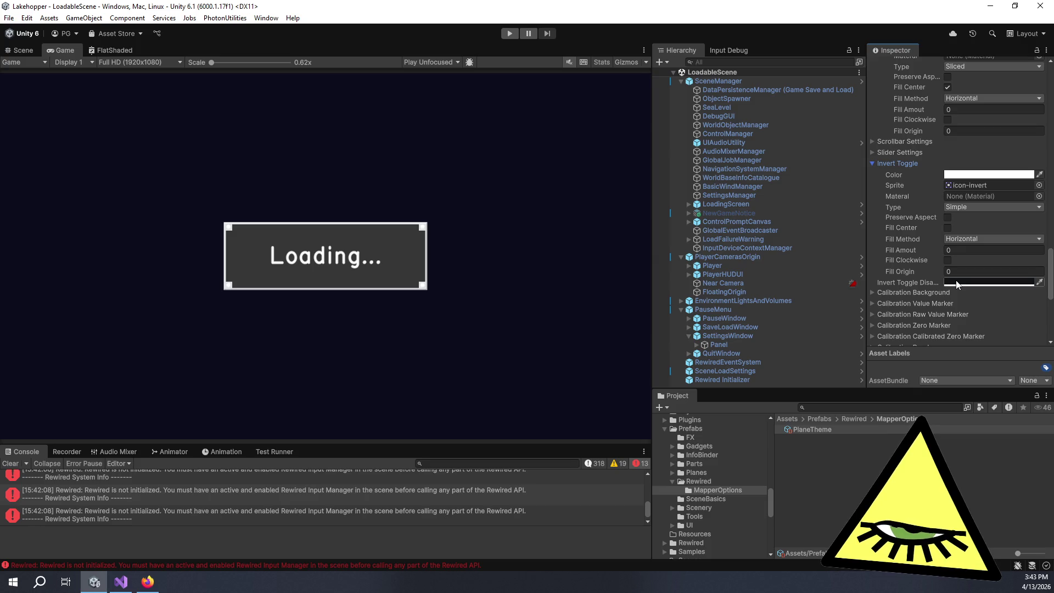
left_click(961, 175)
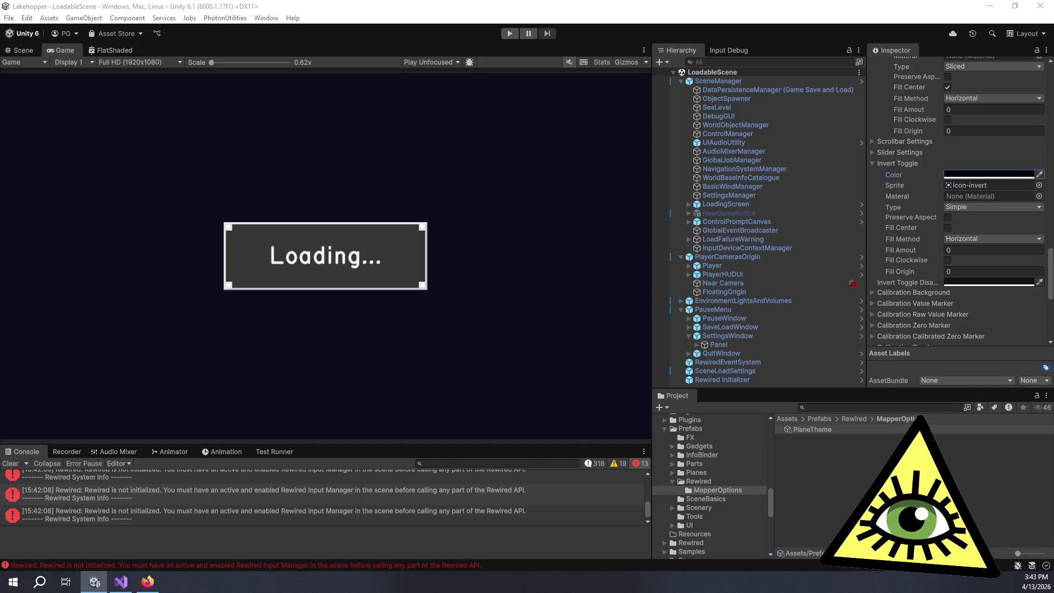
left_click(973, 283)
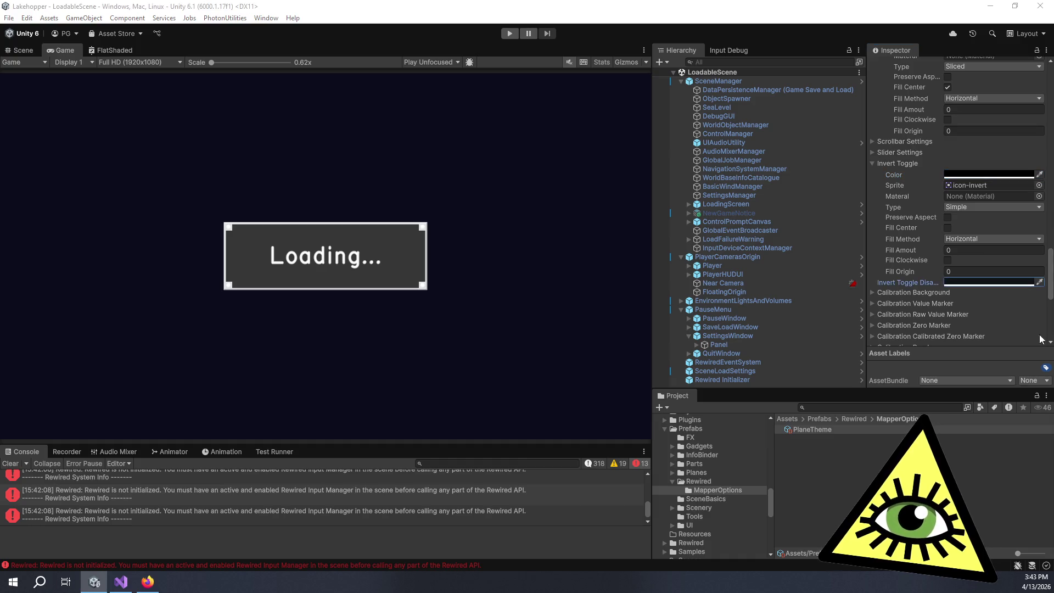